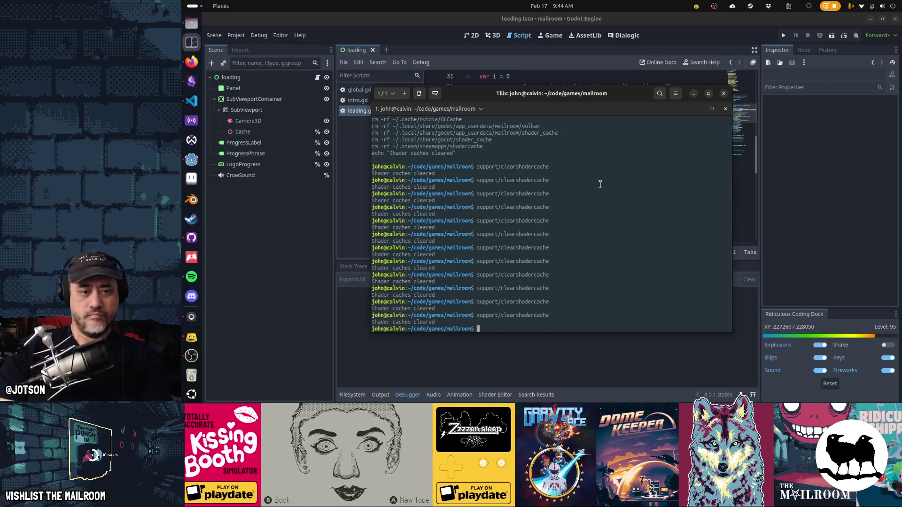
# Rerun the shader cache clearing and launch the game to its loading screen.
pyautogui.hotkey('alt', 'Tab')
pyautogui.press('F5')
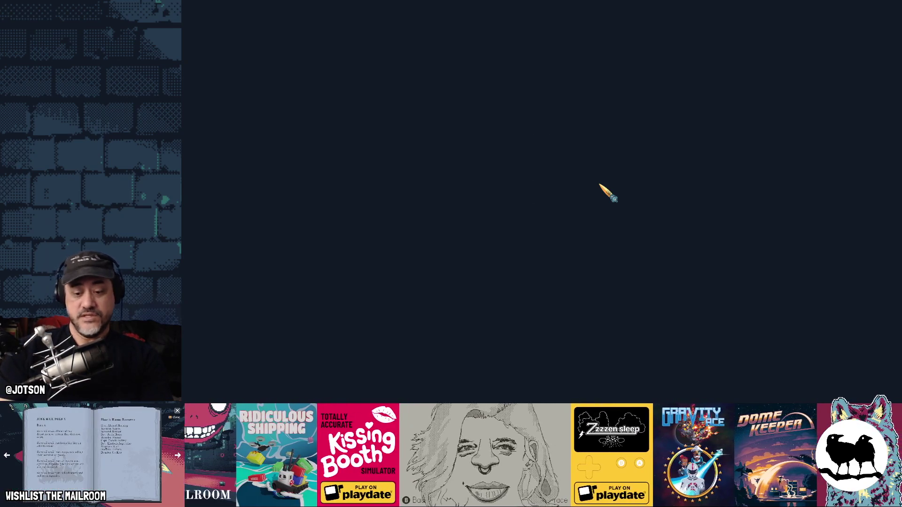
# Stop the game at its main menu and return to loading.gd in the editor.
pyautogui.press('F8')
pyautogui.press('Up')
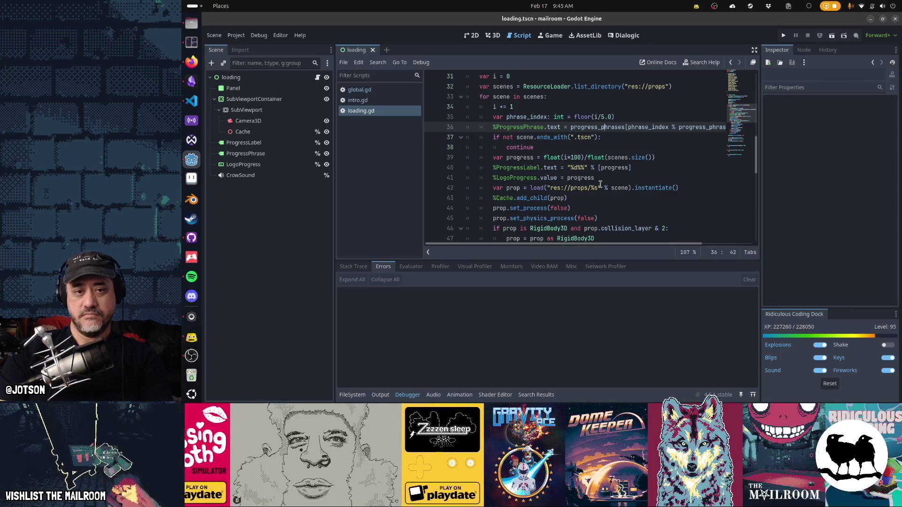
# Review the progress phrase list, from 'Compiling shaders' down to 'Stoking the eternal fires'.
pyautogui.press('Up')
pyautogui.press('Up')
pyautogui.press('Up')
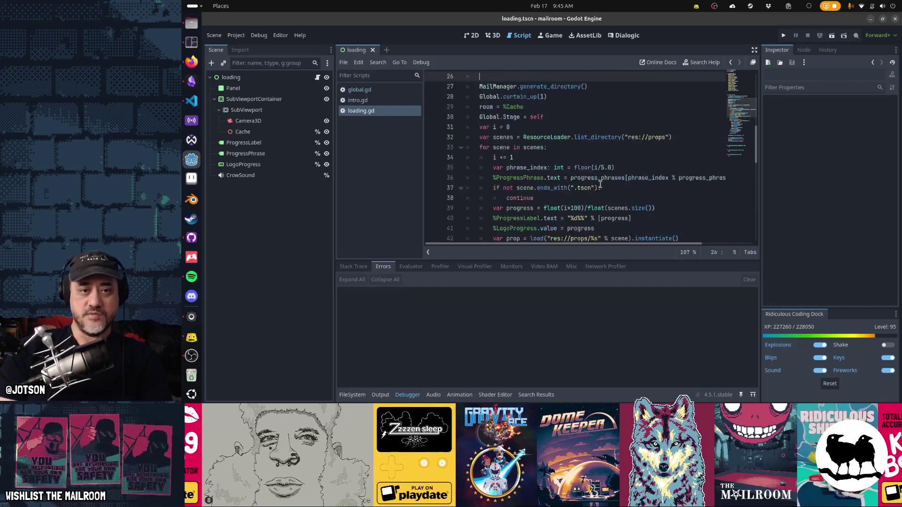
pyautogui.press('Up')
pyautogui.press('Up')
pyautogui.press('Up')
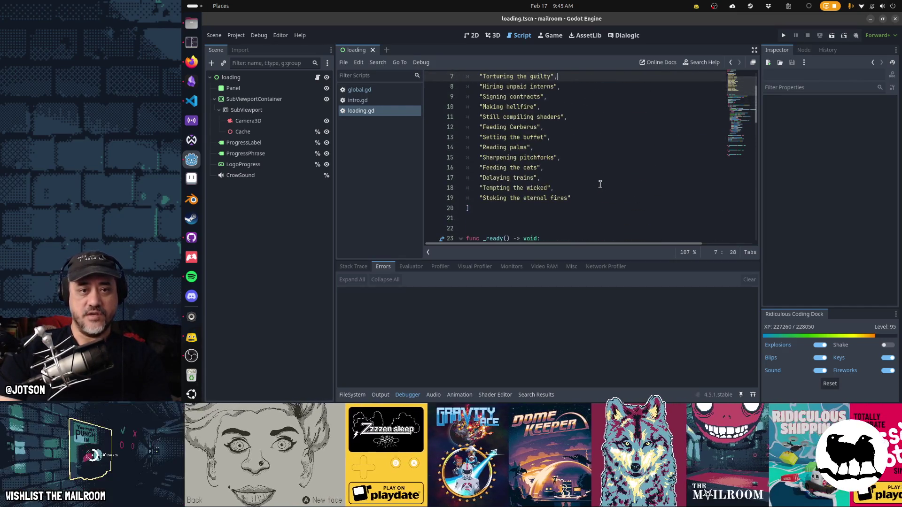
pyautogui.press('Up')
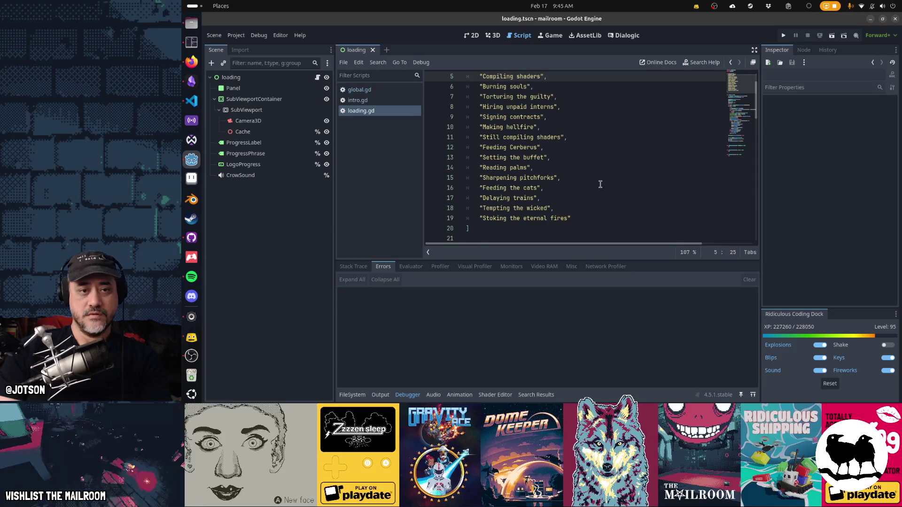
pyautogui.scroll(2, 600, 184)
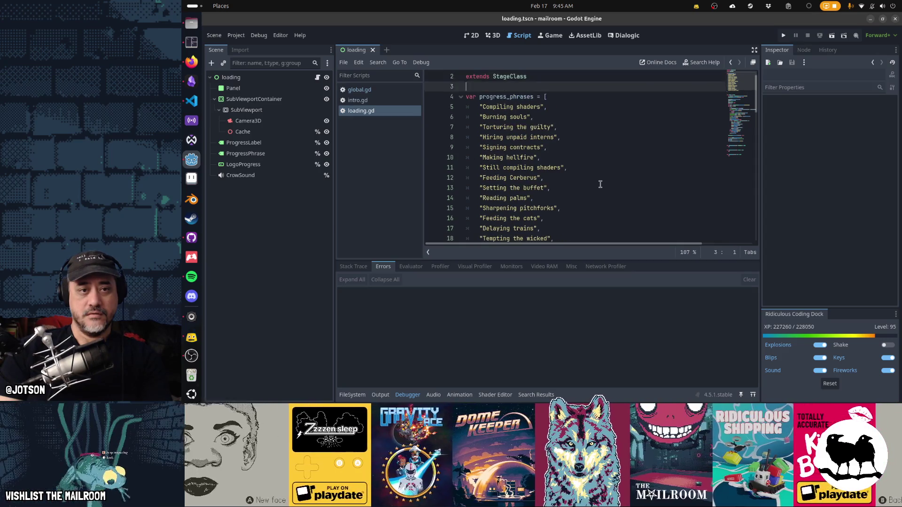
pyautogui.press('Down')
pyautogui.press('Down')
pyautogui.press('Down')
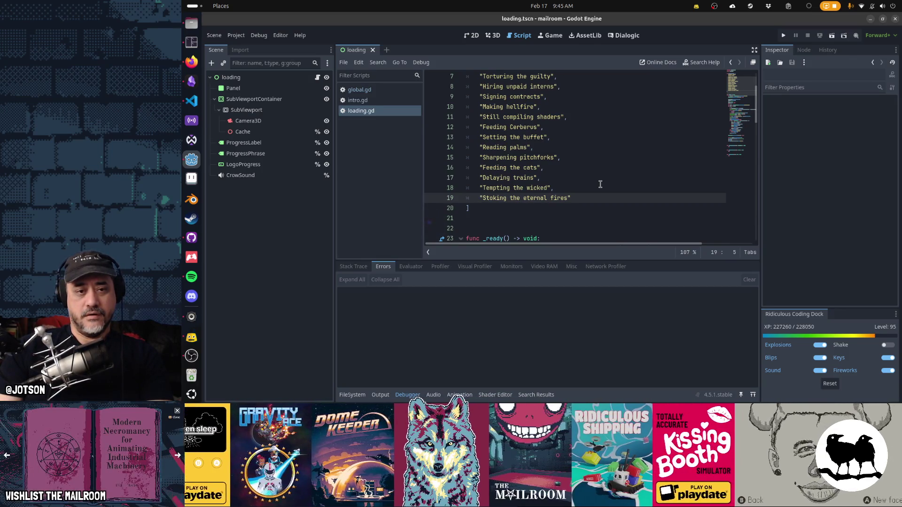
pyautogui.press('End')
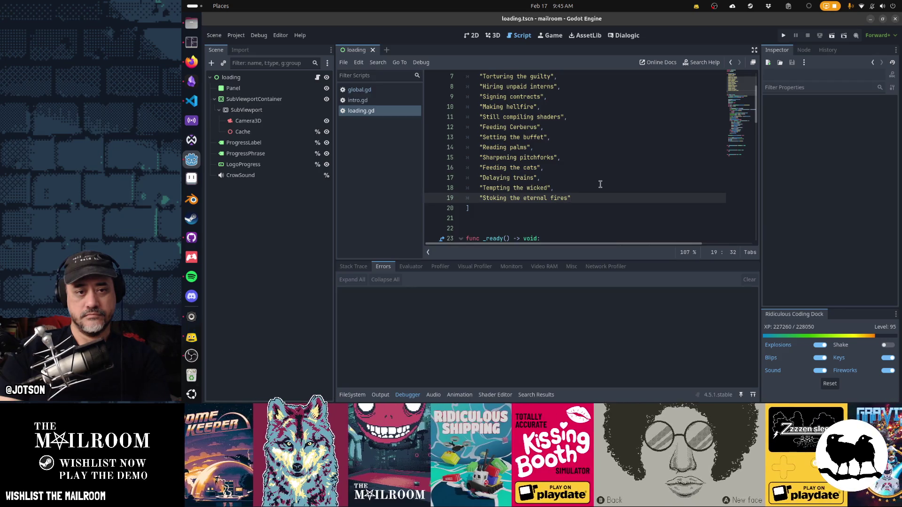
pyautogui.press('Up')
pyautogui.press('Up')
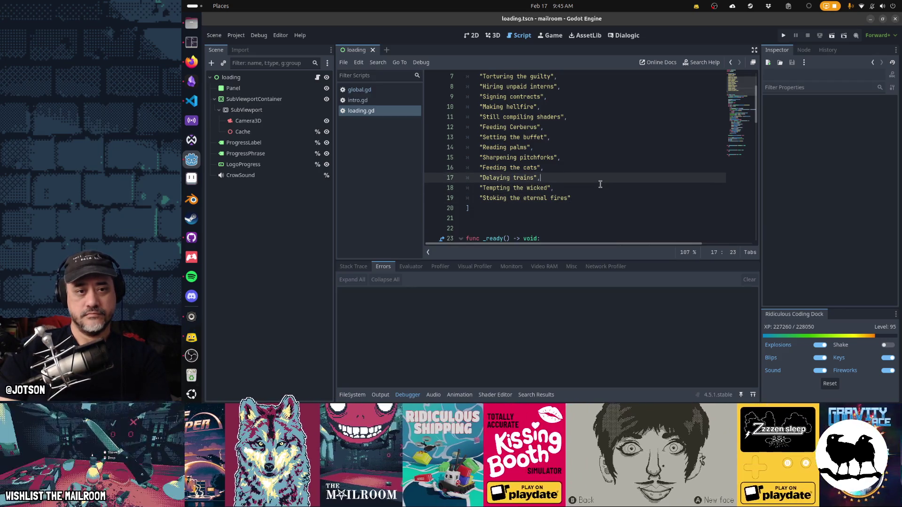
pyautogui.press('Up')
pyautogui.press('Up')
pyautogui.press('Up')
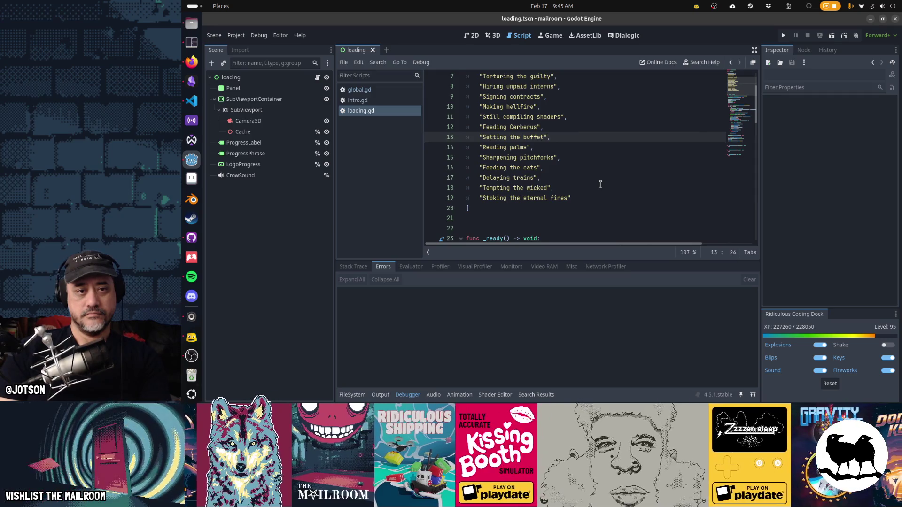
pyautogui.scroll(1, 600, 184)
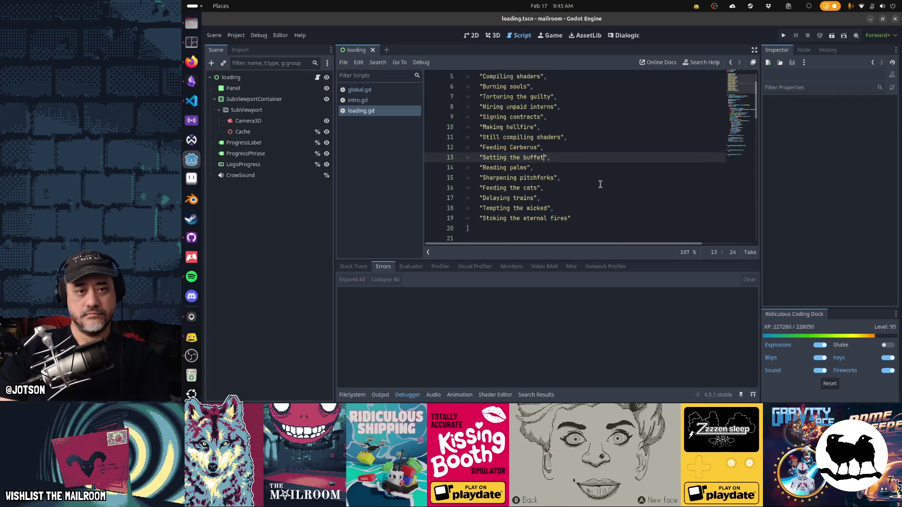
pyautogui.scroll(1, 600, 185)
# Reword the phrase to 'Signing contracts in blood' and check the _ready function below.
pyautogui.press('Up')
pyautogui.press('Up')
pyautogui.press('Up')
pyautogui.write('s ')
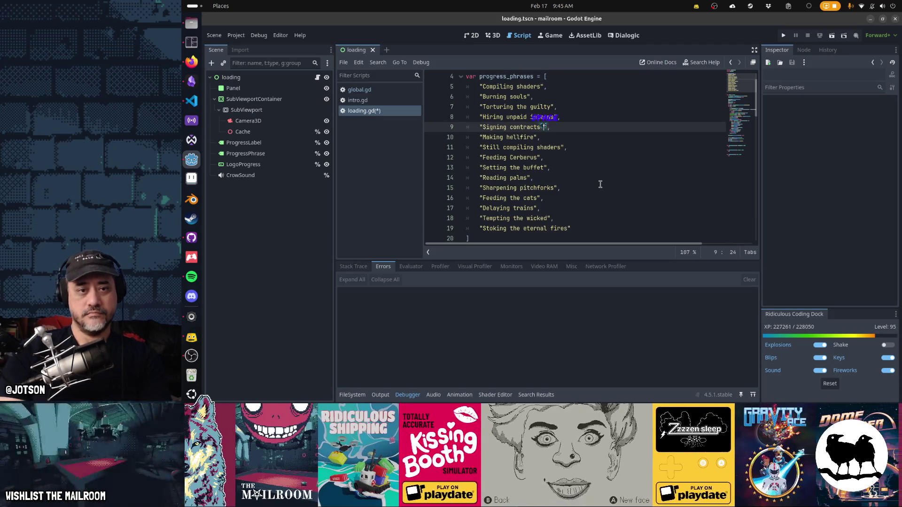
pyautogui.write('in blood')
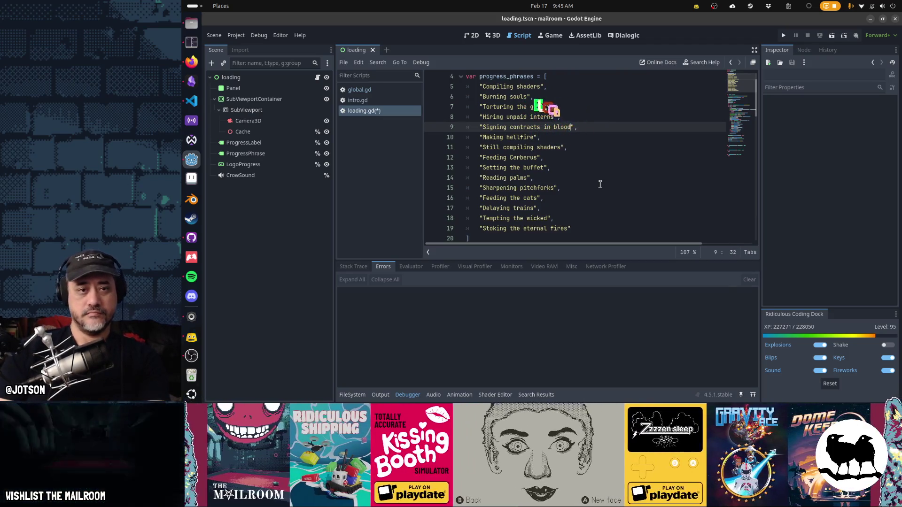
pyautogui.press('Down')
pyautogui.press('Down')
pyautogui.press('Down')
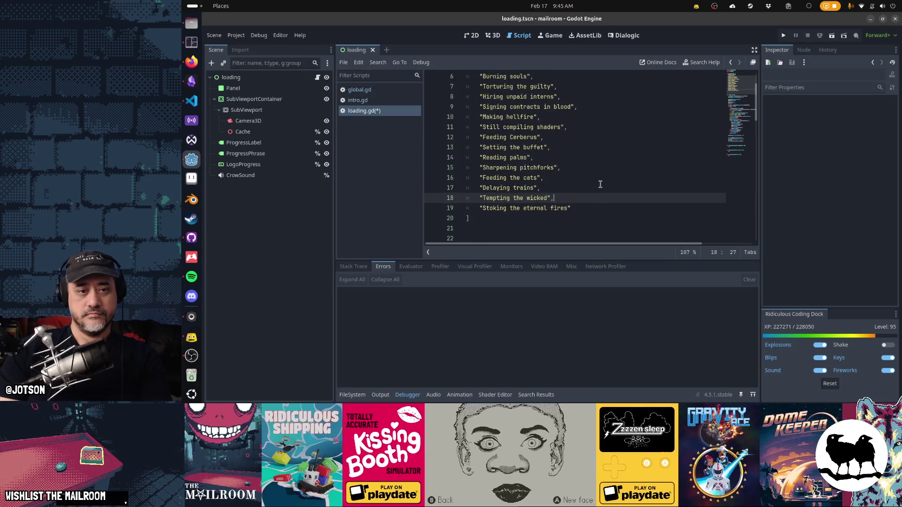
pyautogui.press('Down')
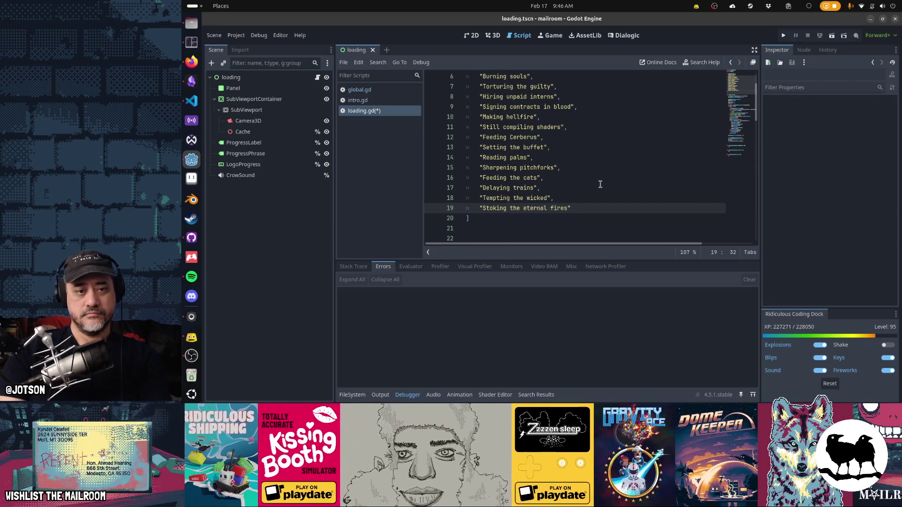
pyautogui.scroll(-1, 600, 184)
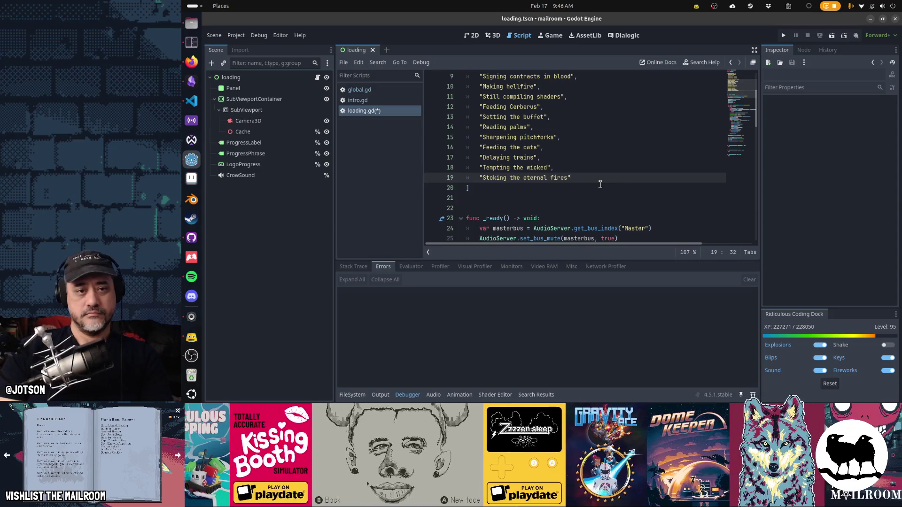
pyautogui.press('Down')
pyautogui.press('Down')
pyautogui.press('Down')
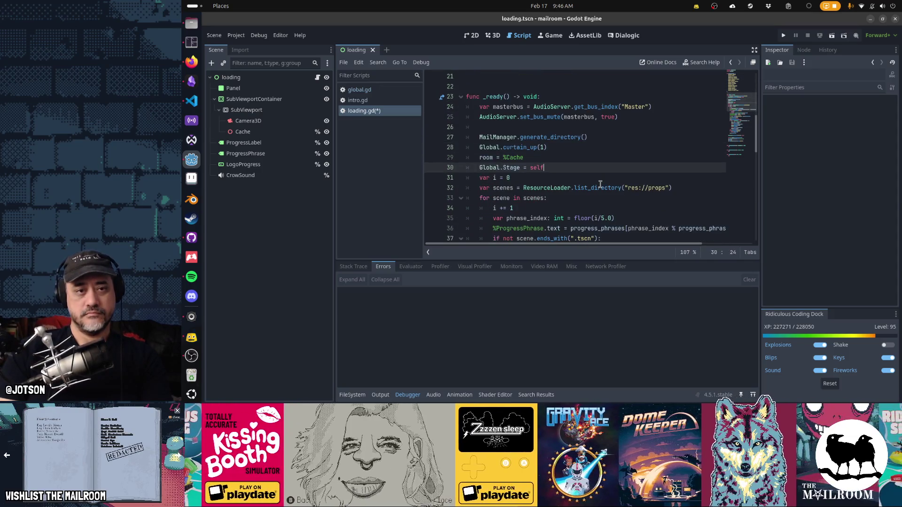
pyautogui.press('Up')
pyautogui.press('Up')
pyautogui.press('Up')
pyautogui.scroll(3, 600, 184)
# Save loading.gd and test-run the game to see the new phrase.
pyautogui.hotkey('ctrl', 's')
pyautogui.press('Down')
pyautogui.press('Down')
pyautogui.press('Down')
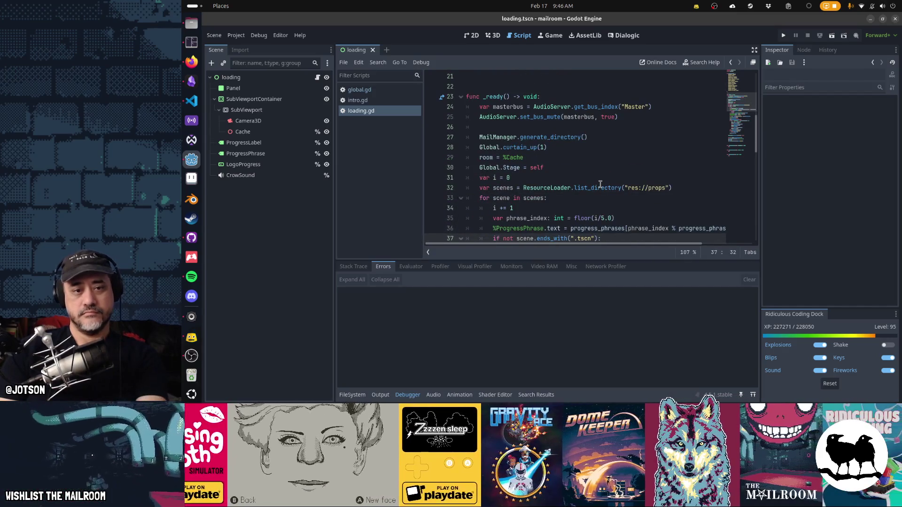
pyautogui.press('F5')
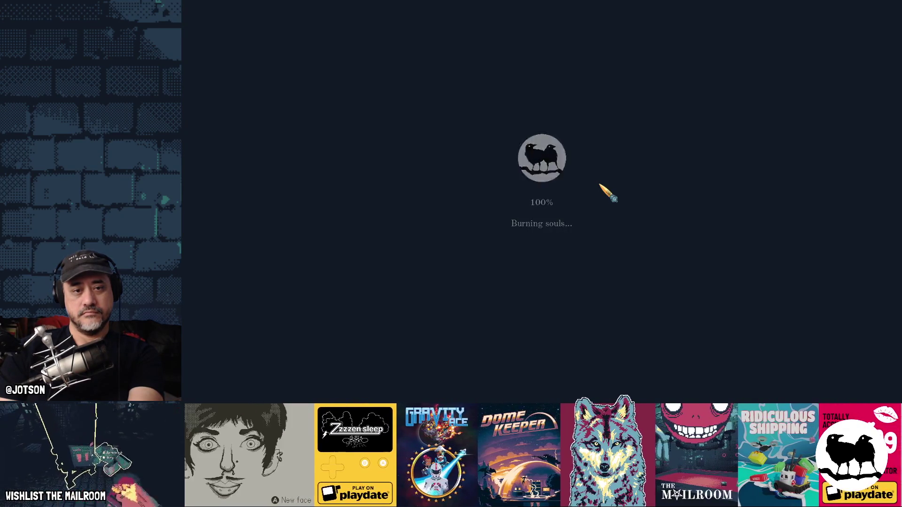
pyautogui.press('F8')
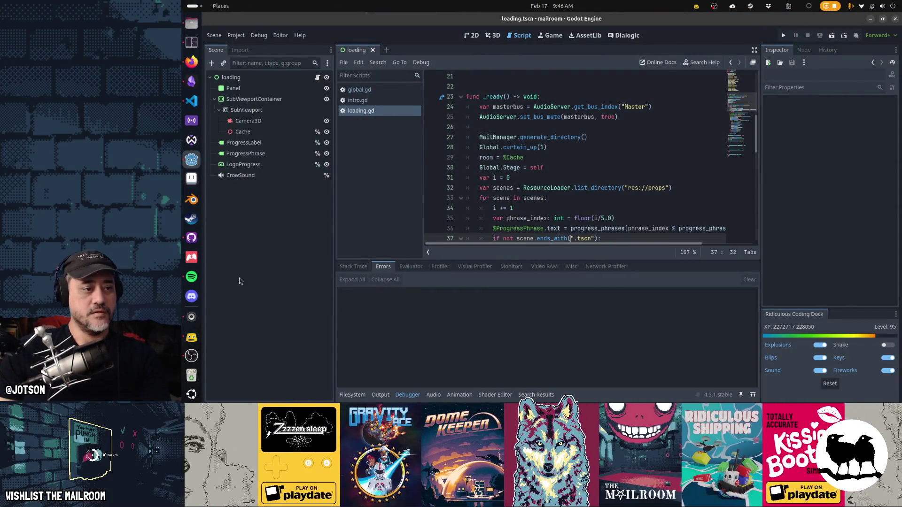
# Review the loading.gd and loading.tscn diffs in GitHub Desktop.
pyautogui.click(191, 238)
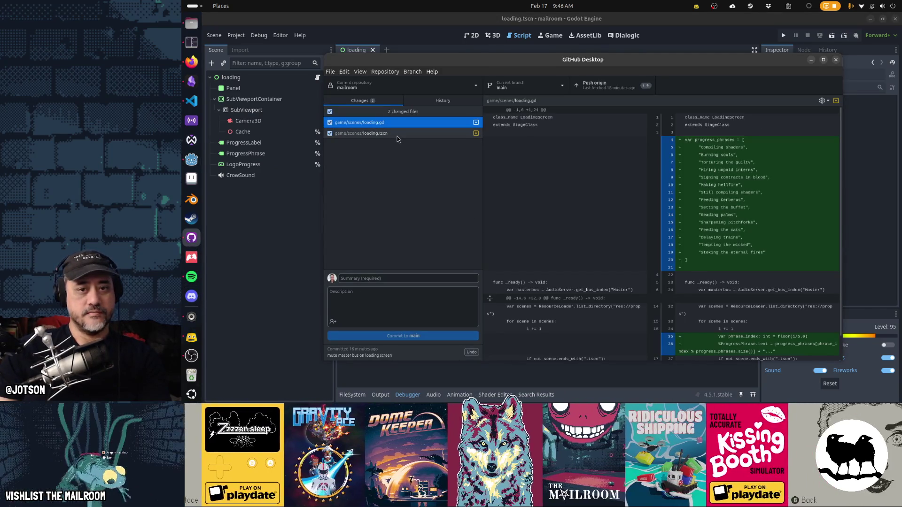
pyautogui.click(397, 137)
pyautogui.click(397, 124)
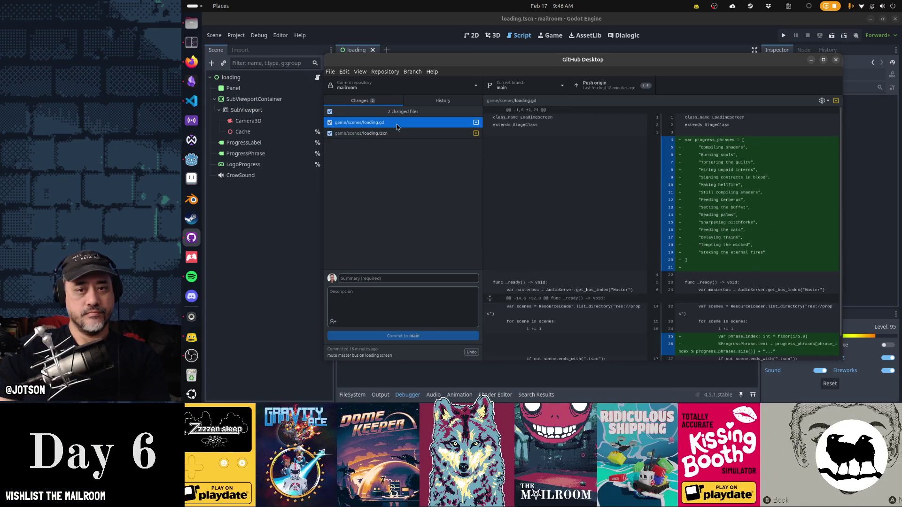
pyautogui.click(396, 133)
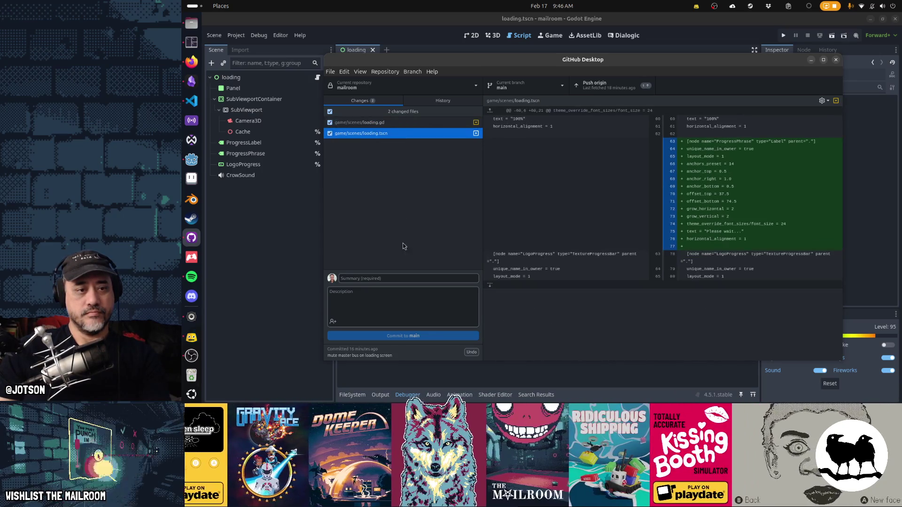
# Commit both files to main as 'progress phrases' and push to origin.
pyautogui.click(414, 278)
pyautogui.write('progress')
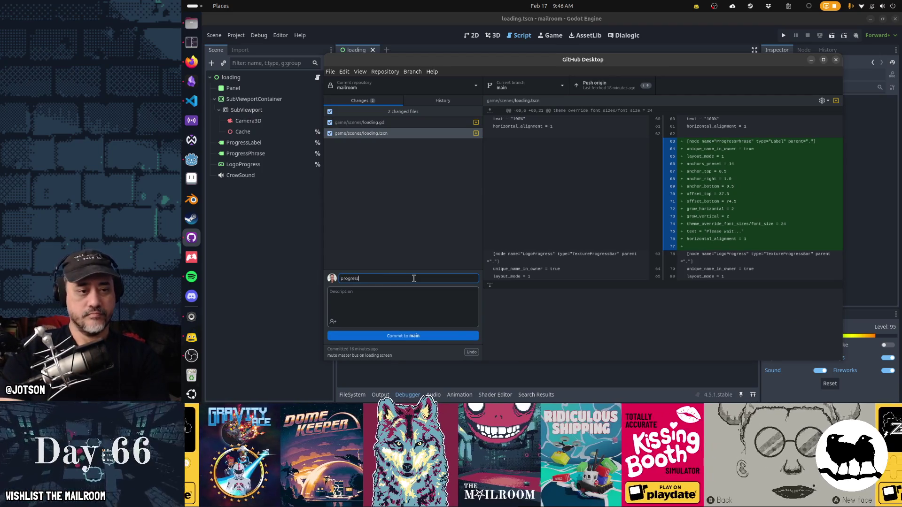
pyautogui.write(' phrases')
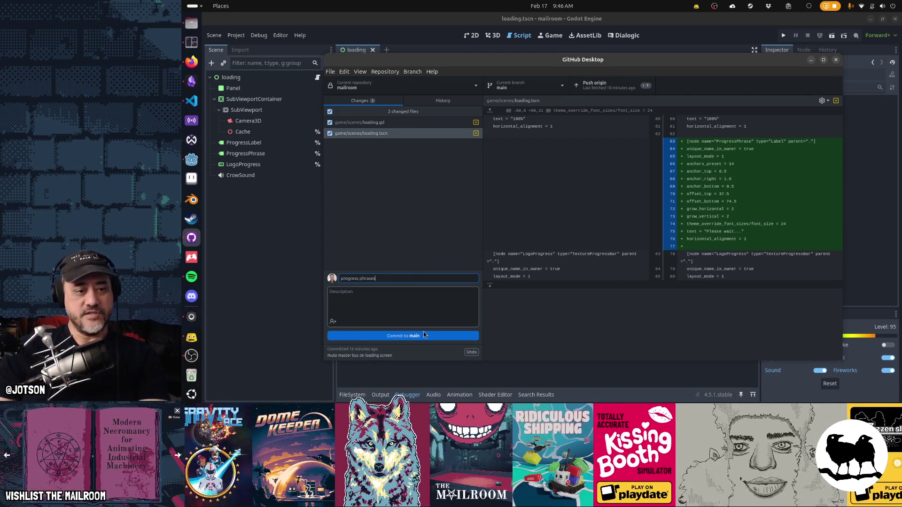
pyautogui.click(440, 336)
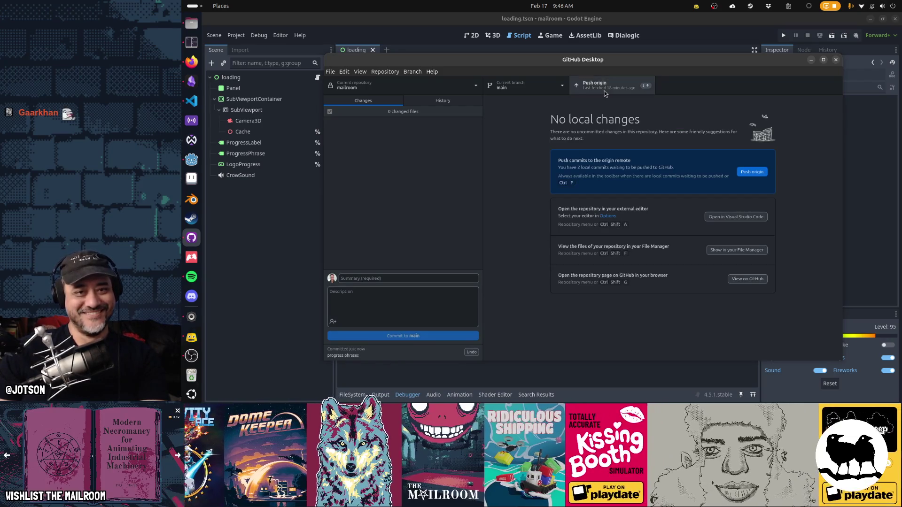
pyautogui.click(606, 85)
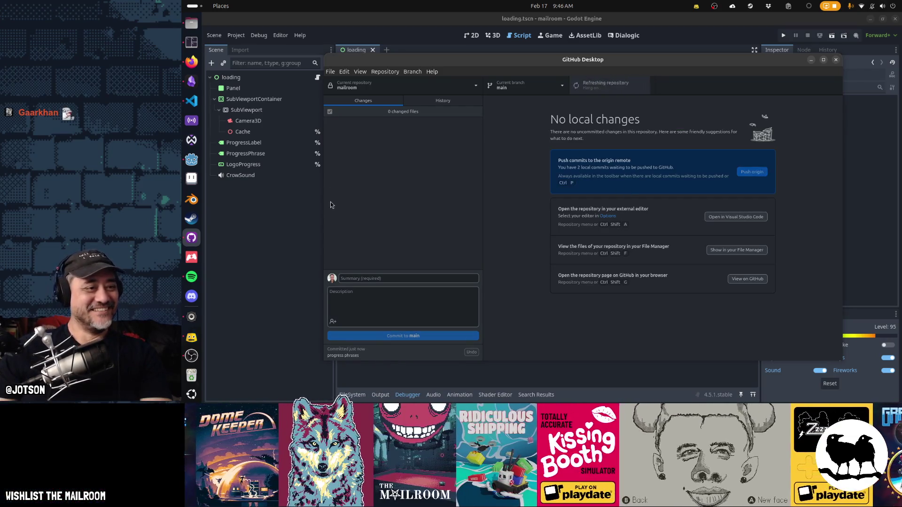
# Run the build script and confirm with y to tag main as version 63.
pyautogui.click(191, 42)
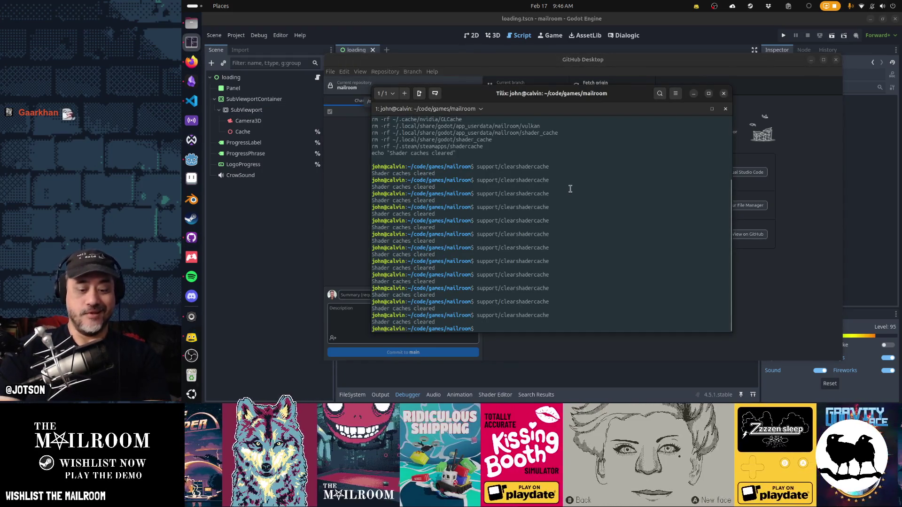
pyautogui.write('build/rt')
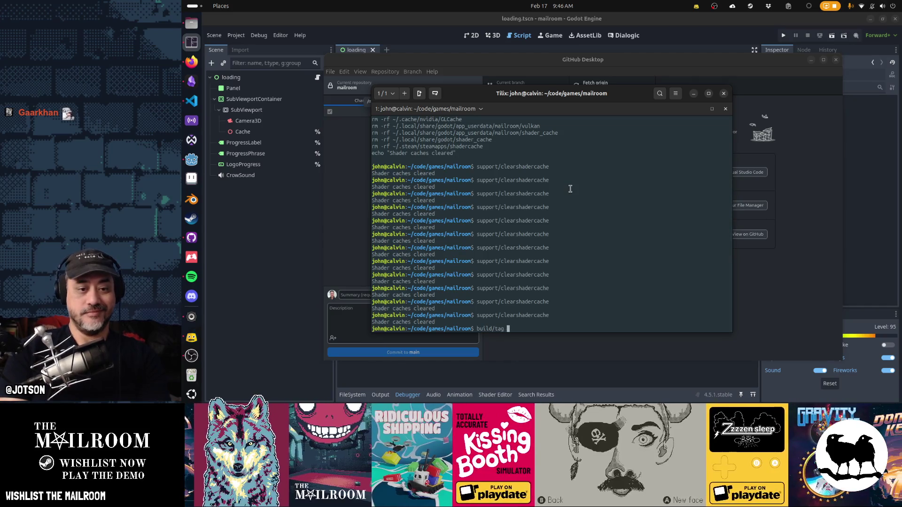
pyautogui.press('Return')
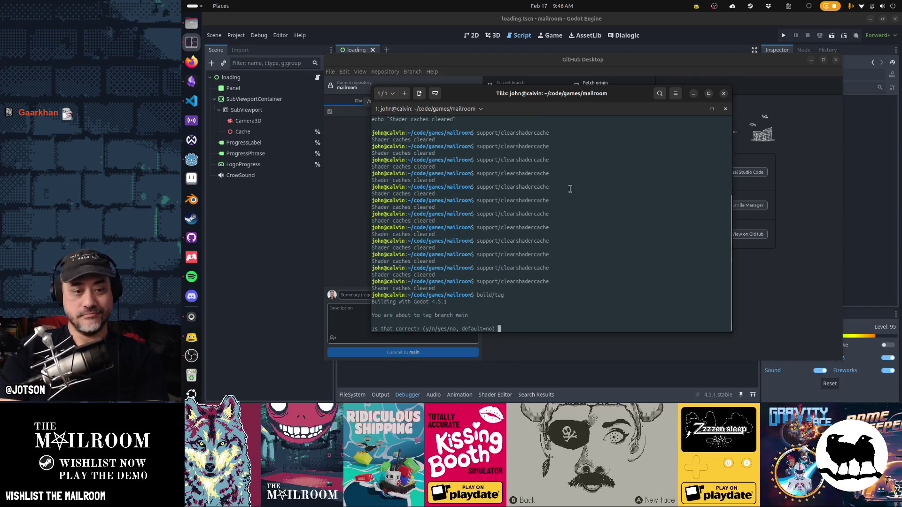
pyautogui.write('y')
pyautogui.press('Return')
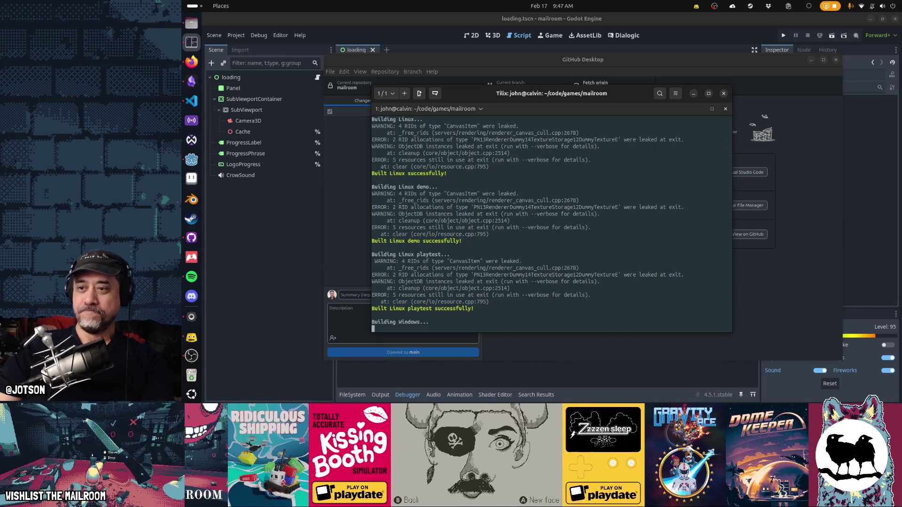
# Search 'ibm' in a new Firefox tab and bring up the Fortune IBM Gen Z hiring article.
pyautogui.click(191, 62)
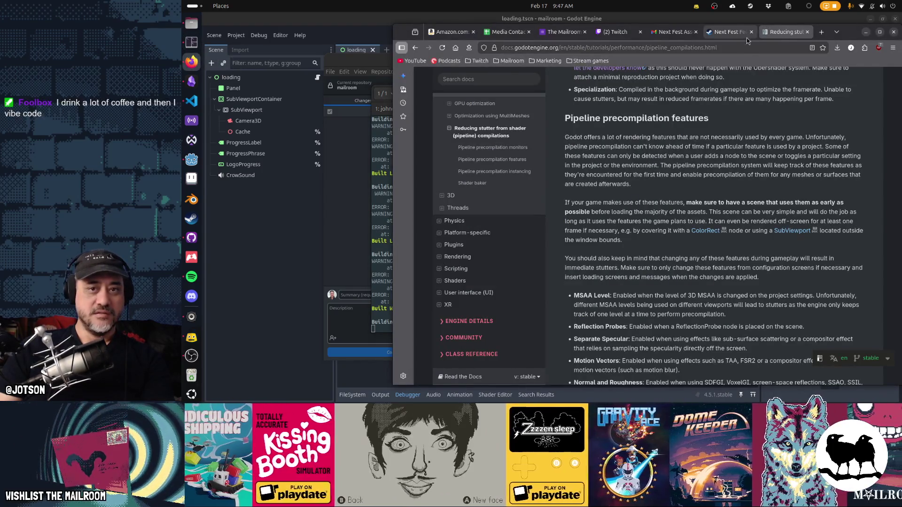
pyautogui.hotkey('ctrl', 't')
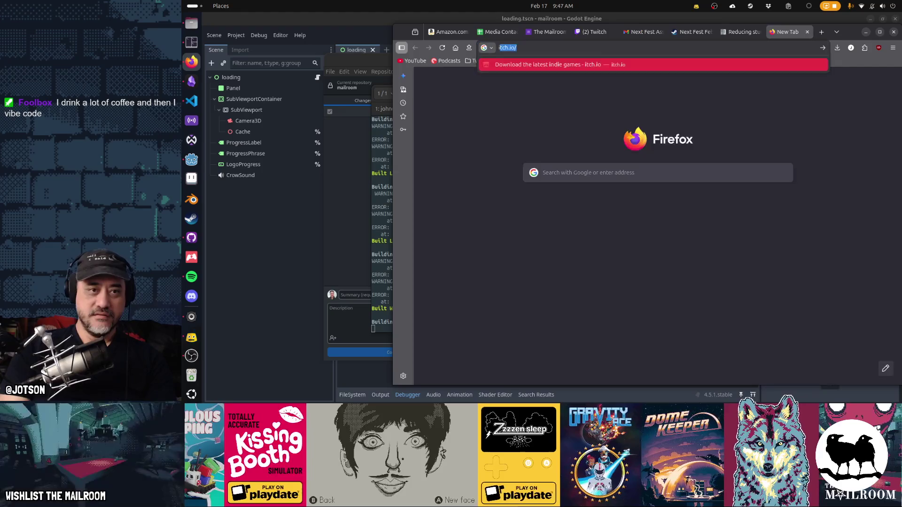
pyautogui.write('ibm')
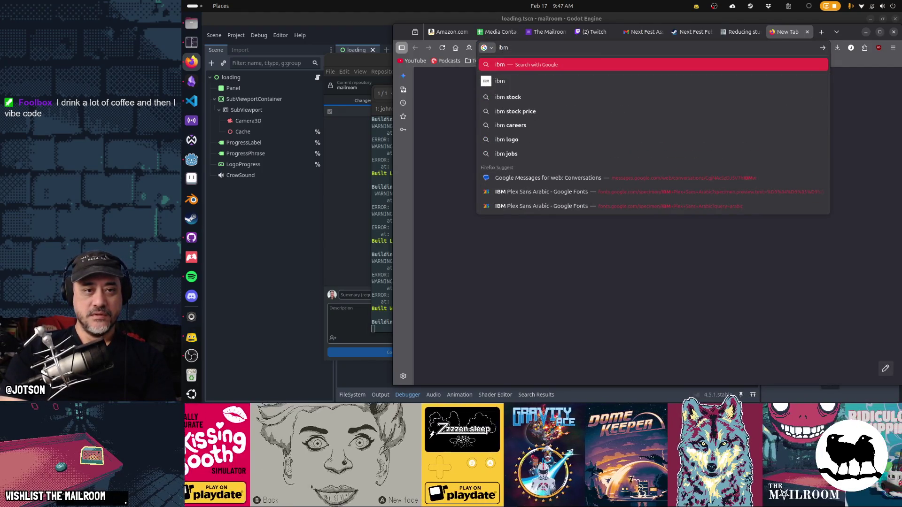
pyautogui.press('Escape')
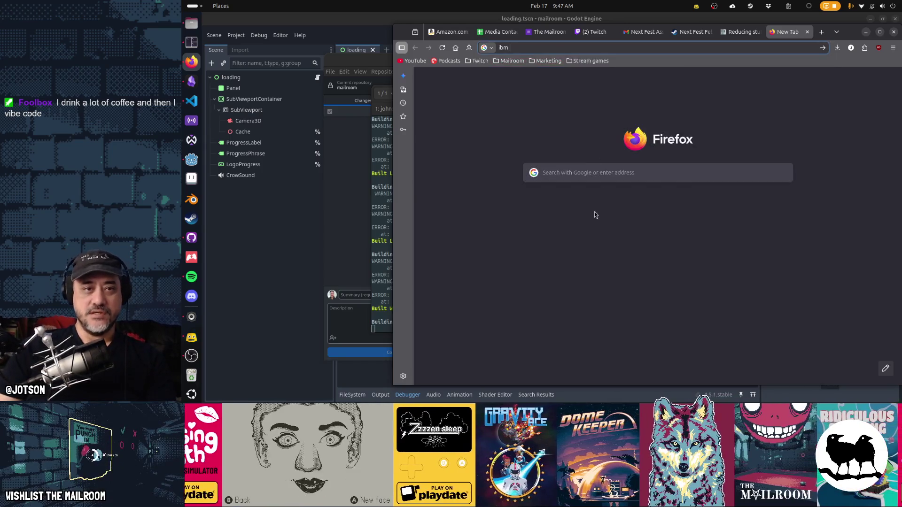
pyautogui.press('super+h')
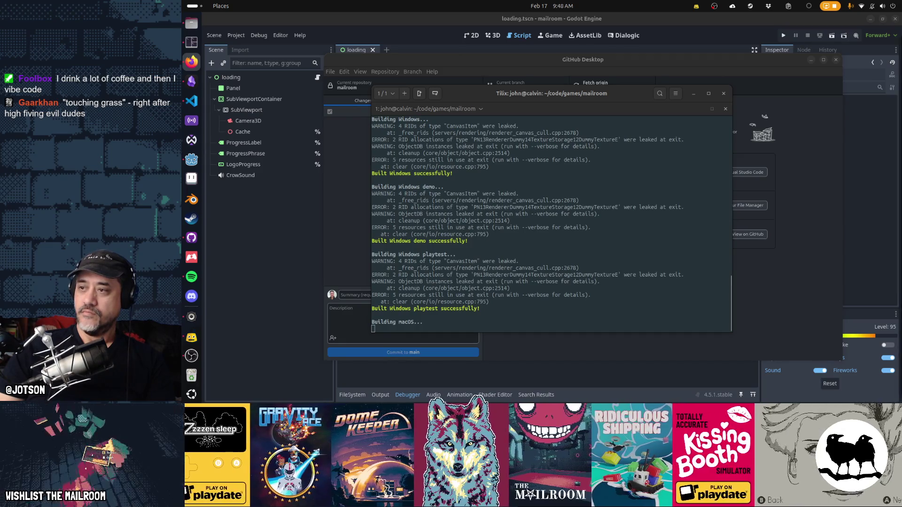
pyautogui.hotkey('alt', 'Tab')
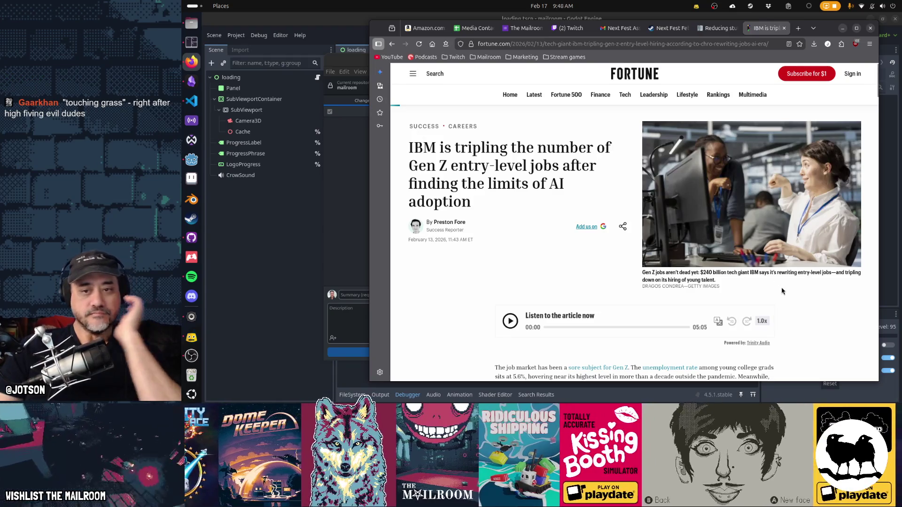
# Read down the Fortune article, then hide Firefox to reveal the finished build log.
pyautogui.scroll(-3, 782, 291)
pyautogui.scroll(-2, 782, 291)
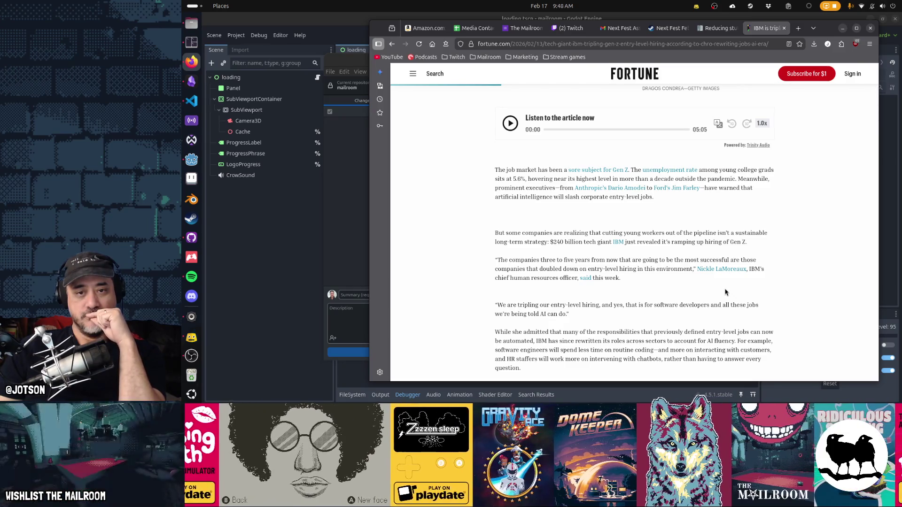
pyautogui.scroll(-3, 725, 292)
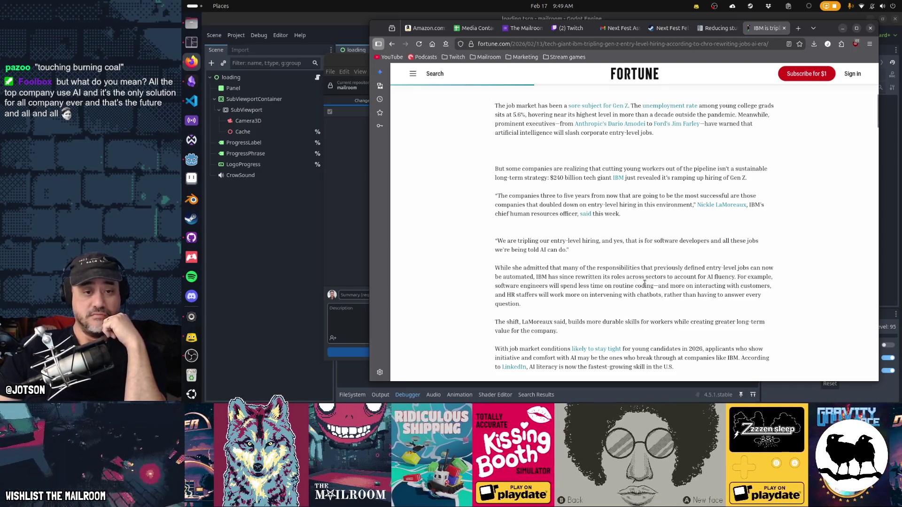
pyautogui.scroll(-3, 648, 288)
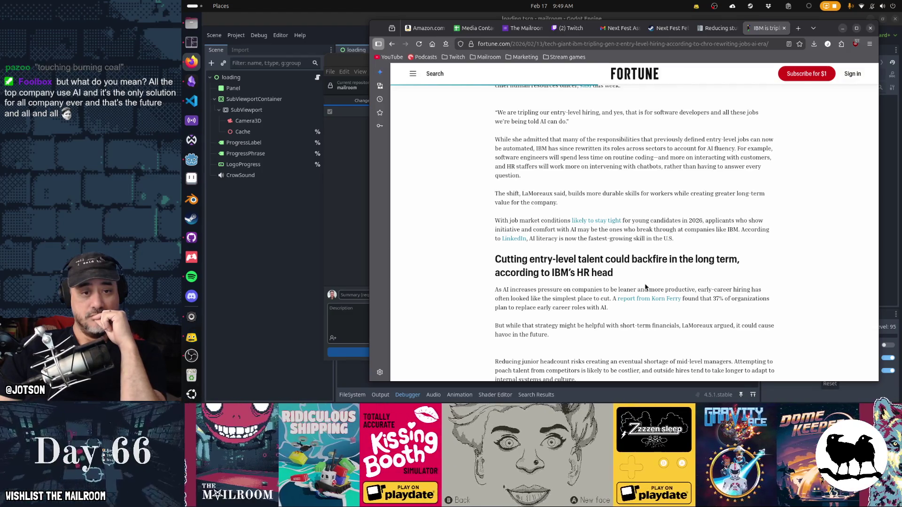
pyautogui.scroll(-5, 646, 287)
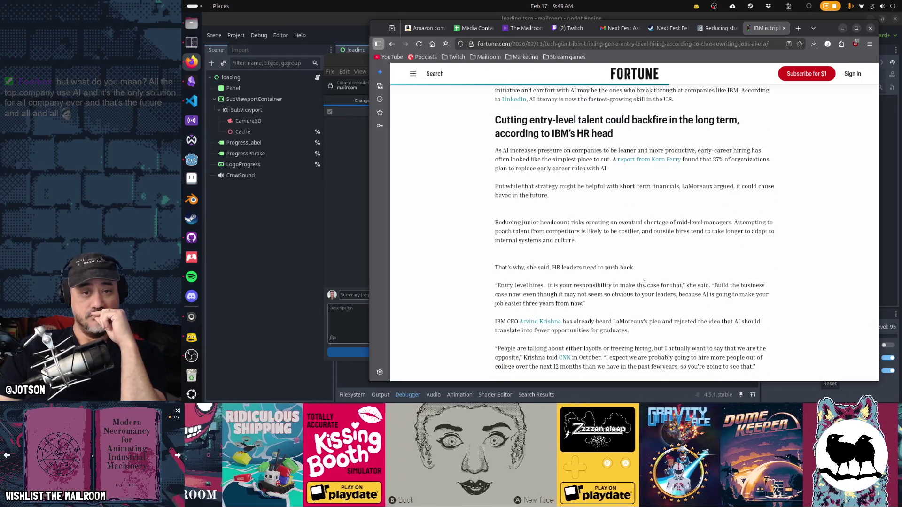
pyautogui.press('super+h')
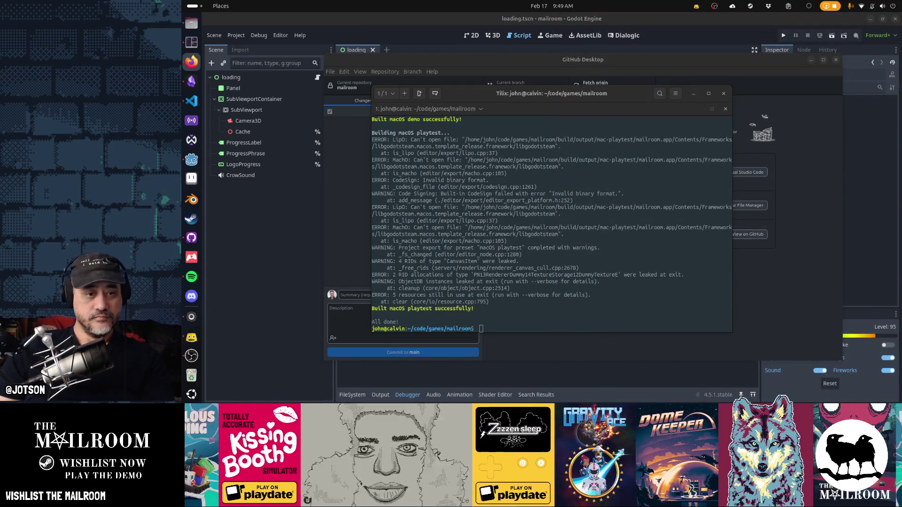
# Scroll back through the terminal's build log to check the results.
pyautogui.click(568, 295)
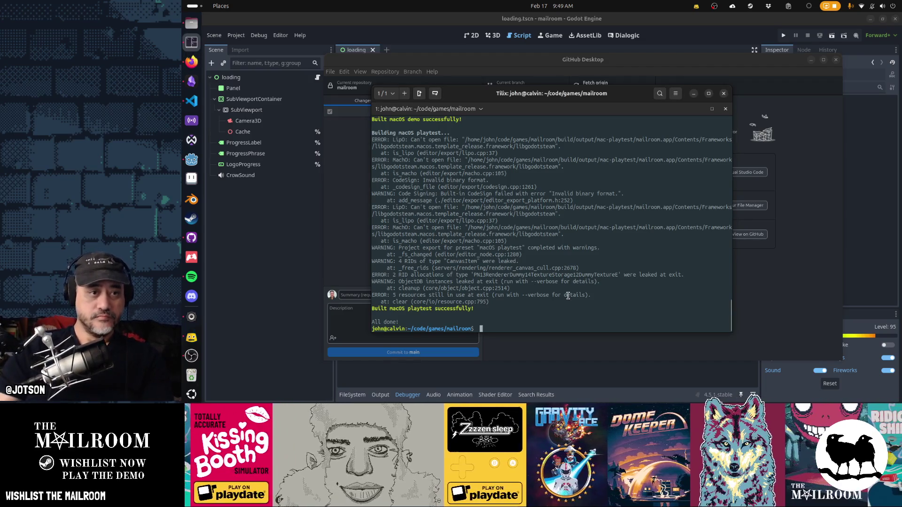
pyautogui.scroll(10, 567, 295)
pyautogui.scroll(10, 568, 295)
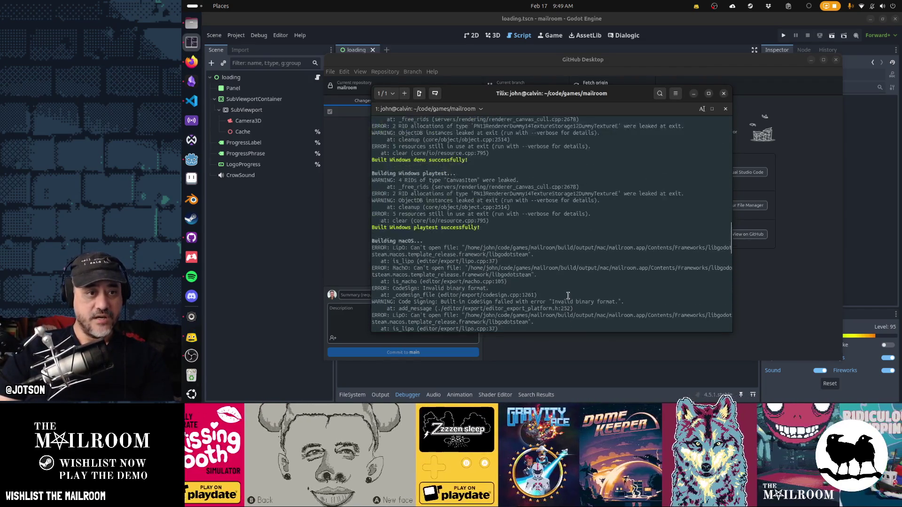
pyautogui.scroll(10, 568, 295)
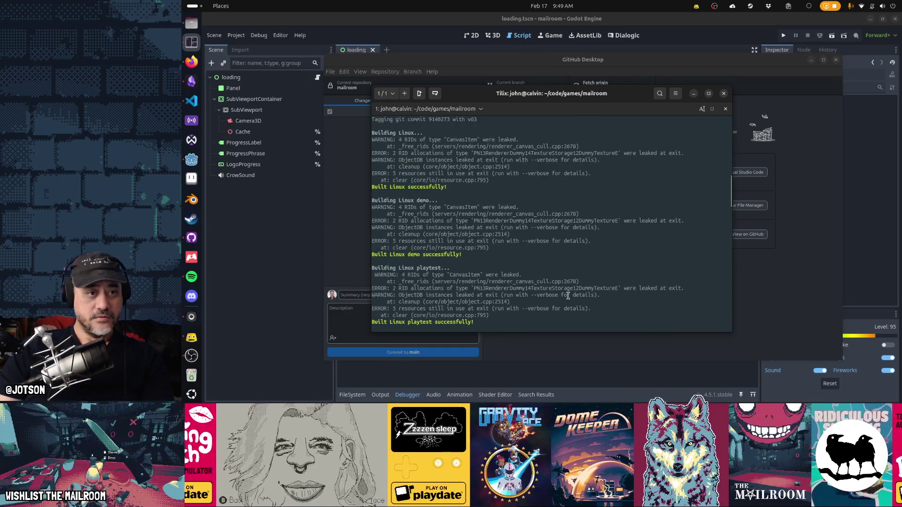
pyautogui.scroll(-3, 567, 295)
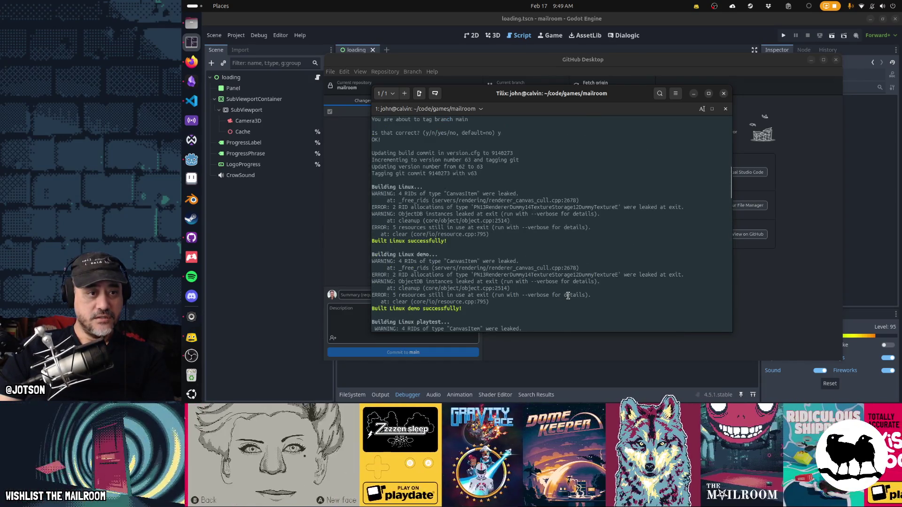
# Run the linux-demo mailroom.x86_64 build to its v63 DEMO menu, then quit it.
pyautogui.click(191, 23)
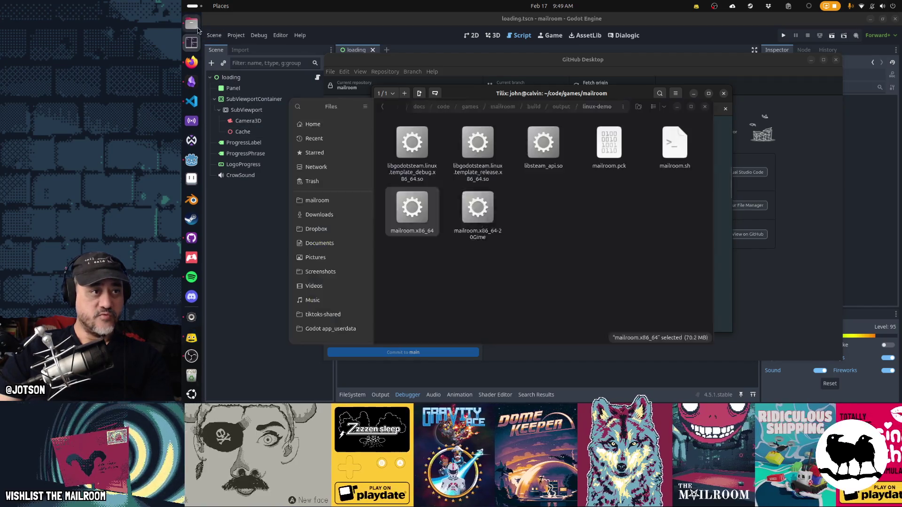
pyautogui.click(410, 218)
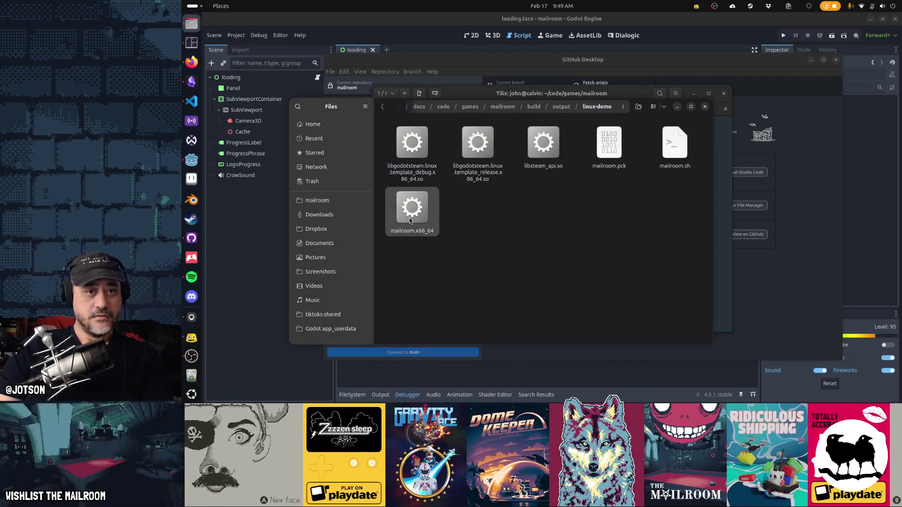
pyautogui.press('Return')
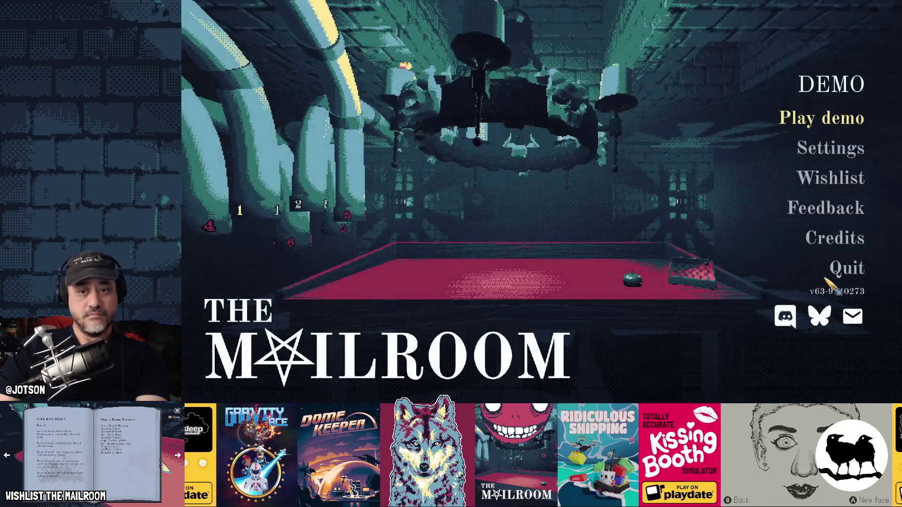
pyautogui.click(845, 268)
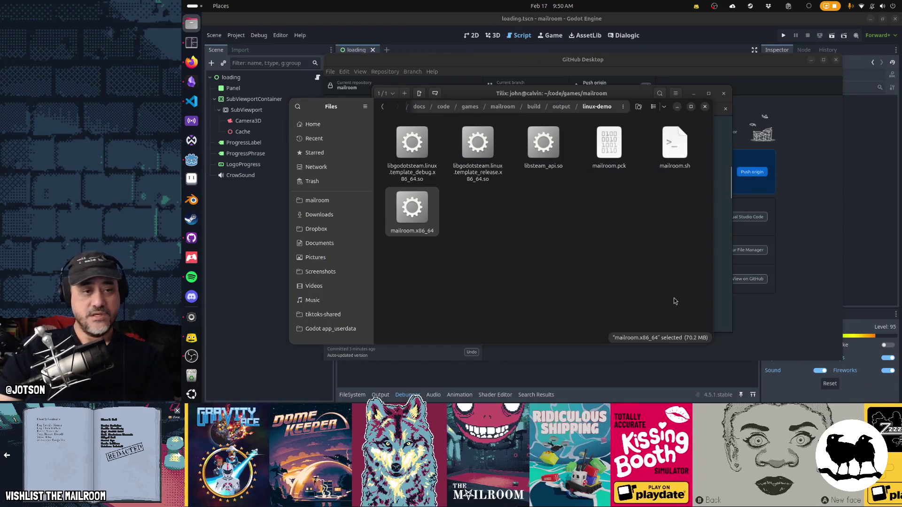
# Run build/push, confirm version 63 with y, and choose the demo builds to push.
pyautogui.hotkey('alt', 'Tab')
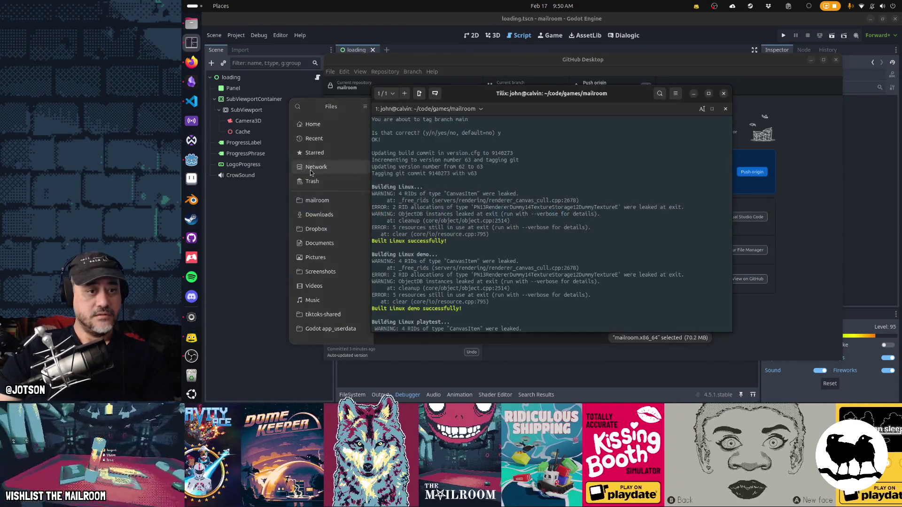
pyautogui.press('Return')
pyautogui.write('build/tag')
pyautogui.press('BackSpace')
pyautogui.press('BackSpace')
pyautogui.press('BackSpace')
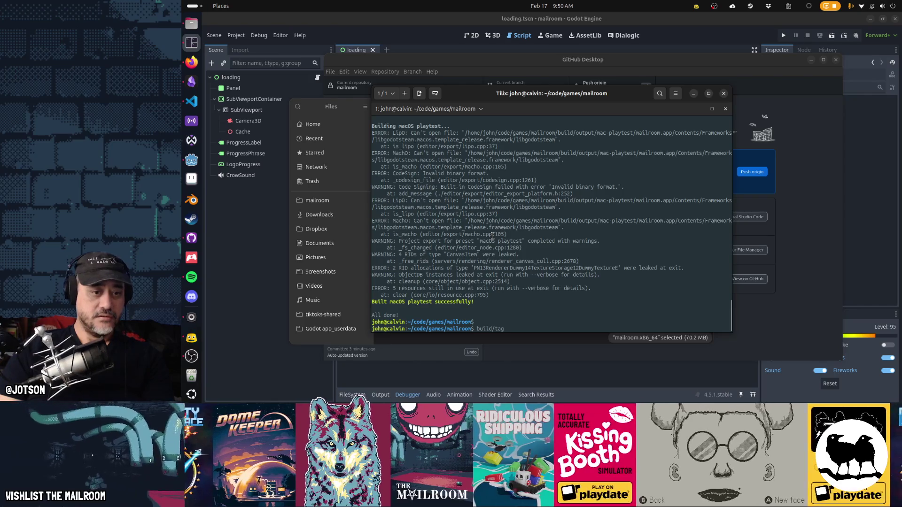
pyautogui.write('push')
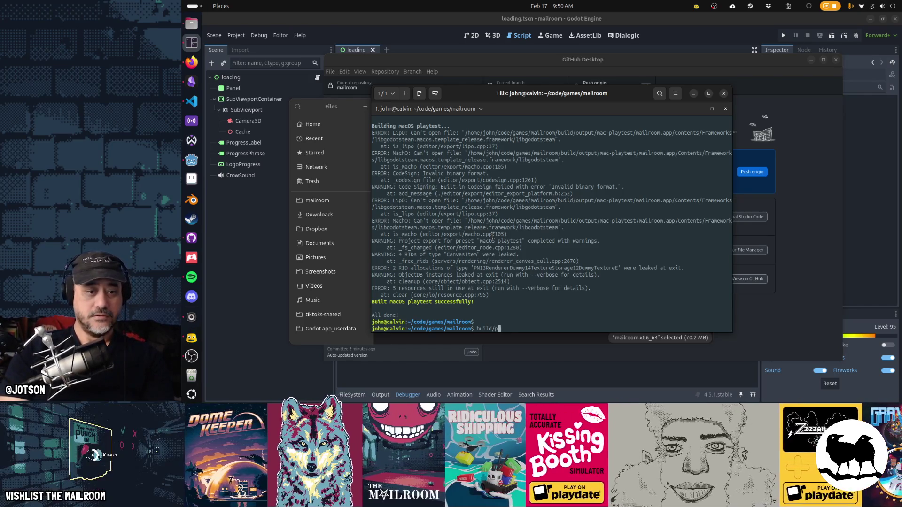
pyautogui.press('Return')
pyautogui.write('y/n/yes/no, default=no)')
pyautogui.press('Return')
pyautogui.write('demo/release/all, default=none) d')
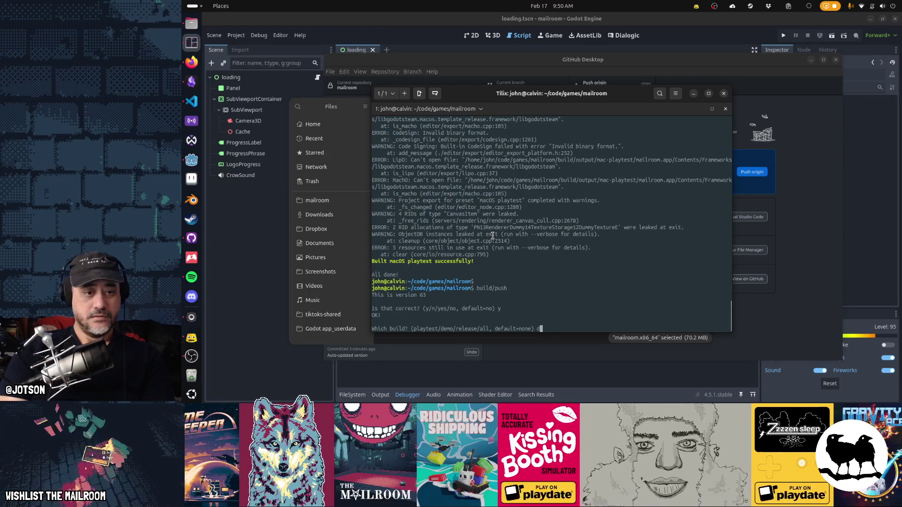
pyautogui.press('Return')
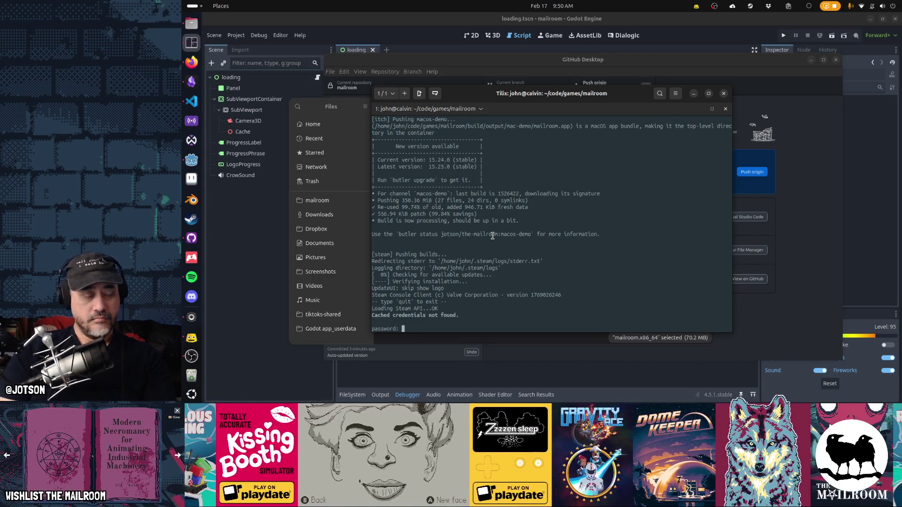
pyautogui.click(332, 235)
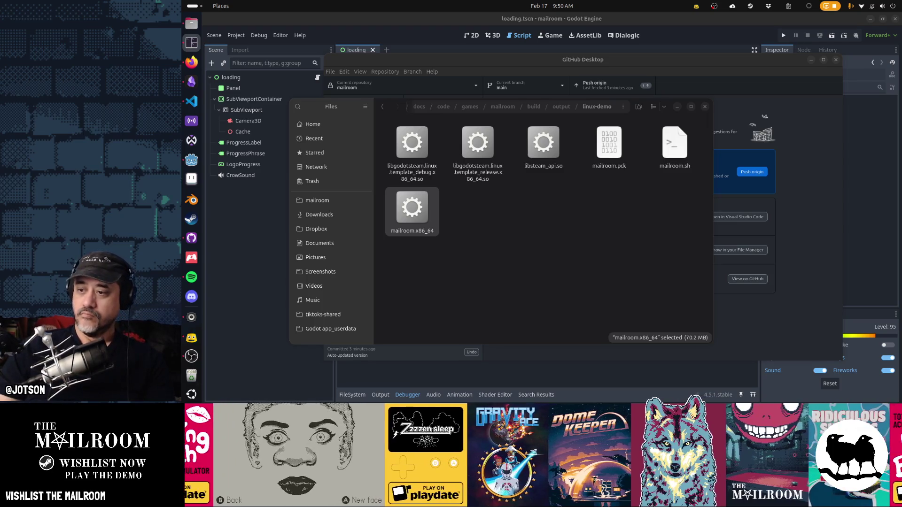
# Return to Tilix and let the Steam upload for AppID 4043990 reach 'All done!'.
pyautogui.hotkey('alt', 'Tab')
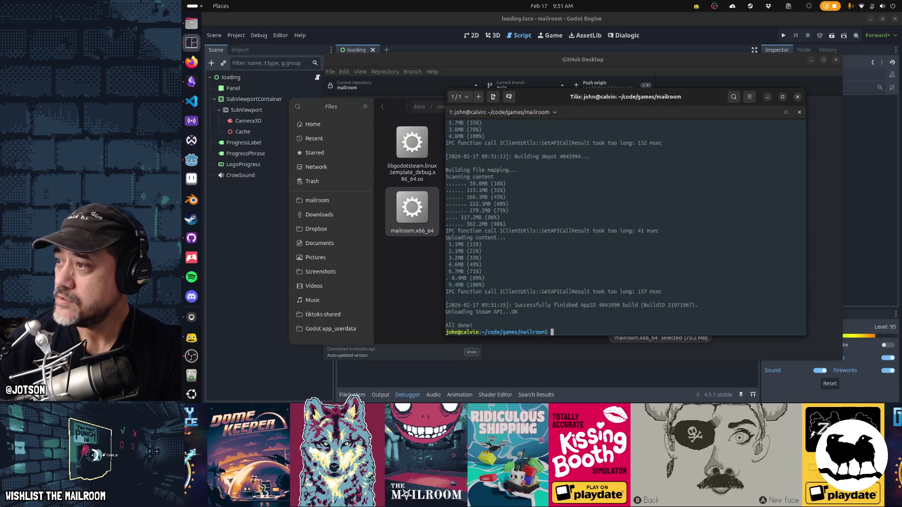
# Let the Steam upload finish for AppID 4043990, then bring up the artist essay in Firefox.
pyautogui.click(191, 62)
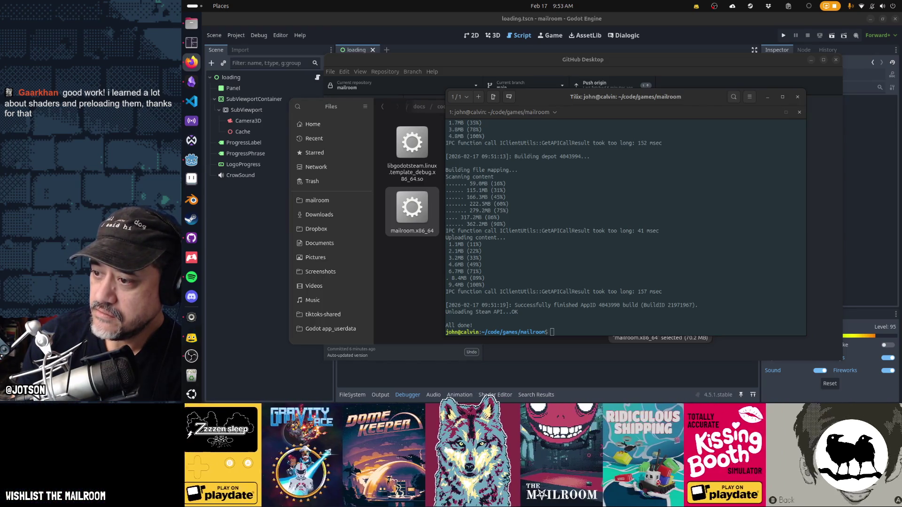
pyautogui.hotkey('alt', 'Tab')
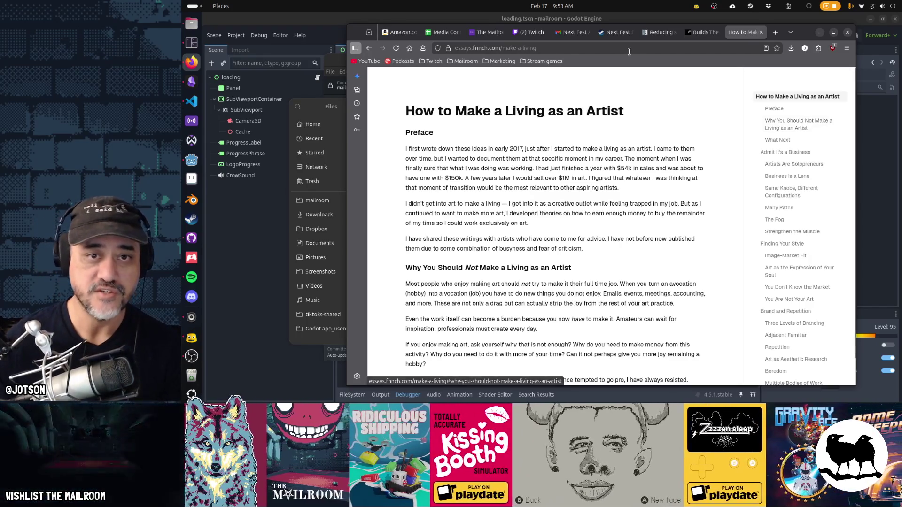
# Scroll the fnnch essay past Preface and Admit It's a Business to the Artists Are Solopreneurs heading.
pyautogui.hotkey('ctrl', 'l')
pyautogui.press('Escape')
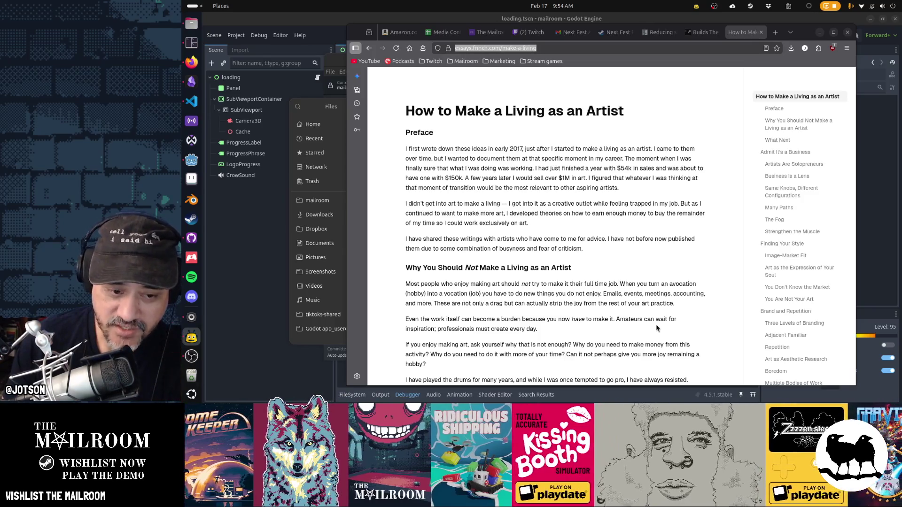
pyautogui.scroll(-3, 657, 329)
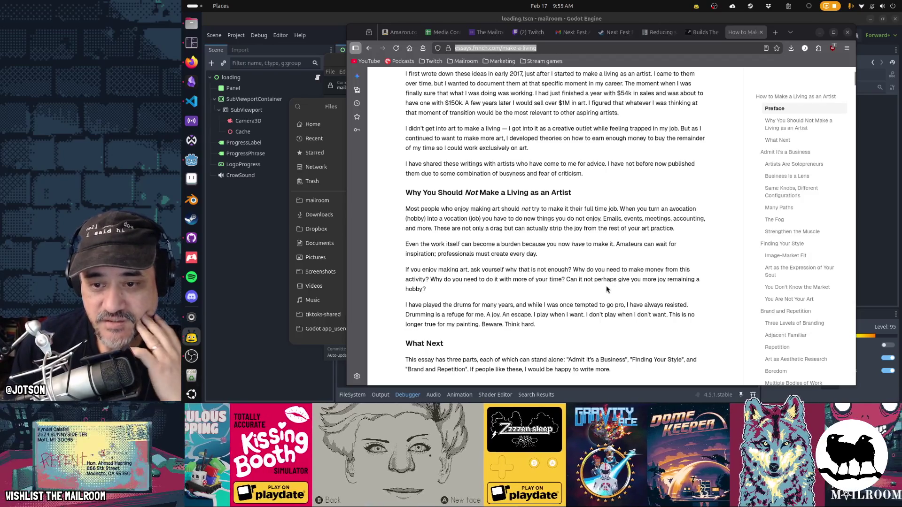
pyautogui.scroll(-5, 607, 289)
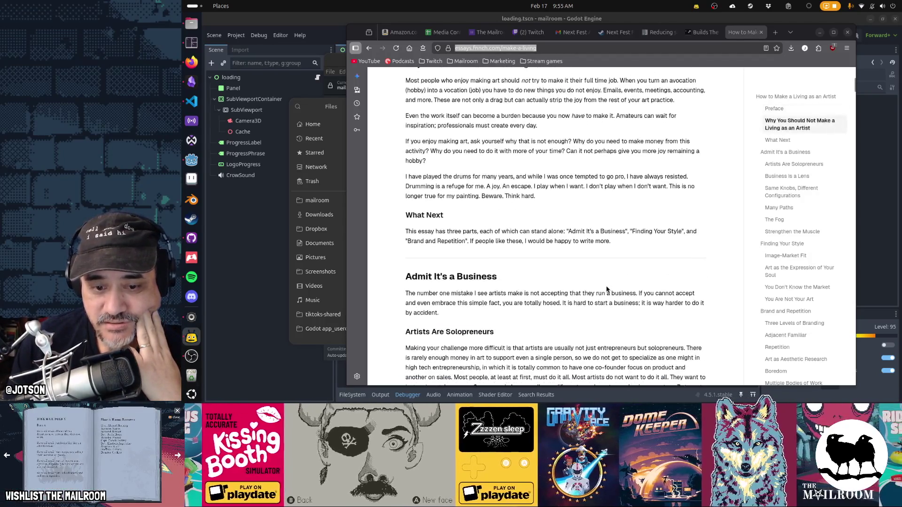
pyautogui.scroll(-4, 606, 289)
pyautogui.scroll(-4, 606, 289)
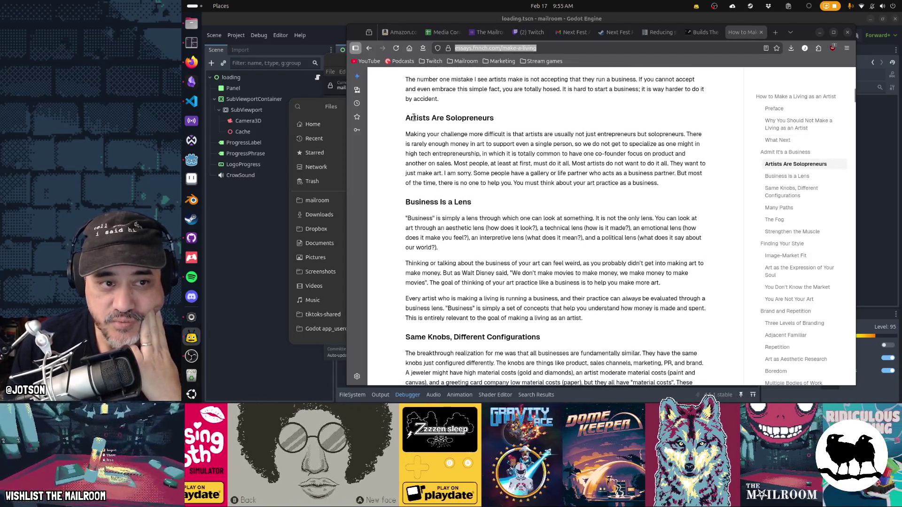
pyautogui.moveTo(410, 117); pyautogui.dragTo(498, 120)
# Highlight passages of the Solopreneurs paragraph, including the sentence about artists not wanting everything.
pyautogui.click(508, 130)
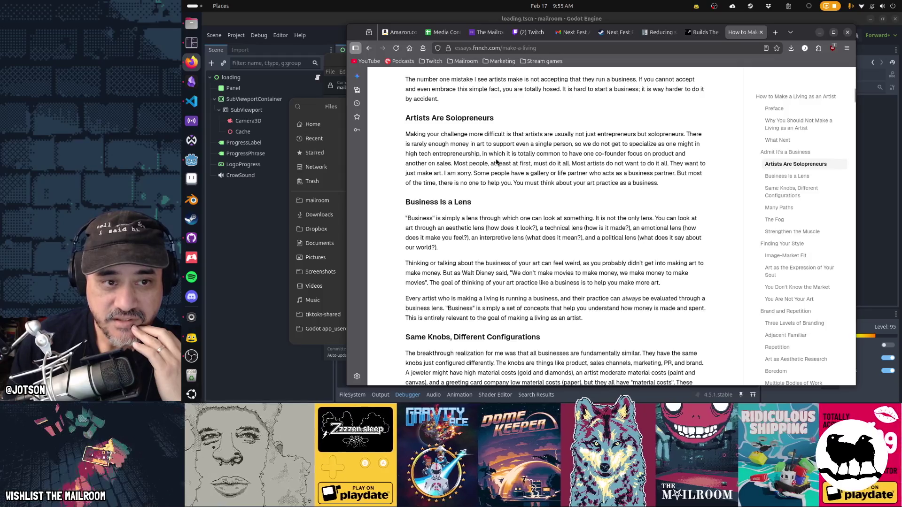
pyautogui.moveTo(410, 144); pyautogui.dragTo(655, 146)
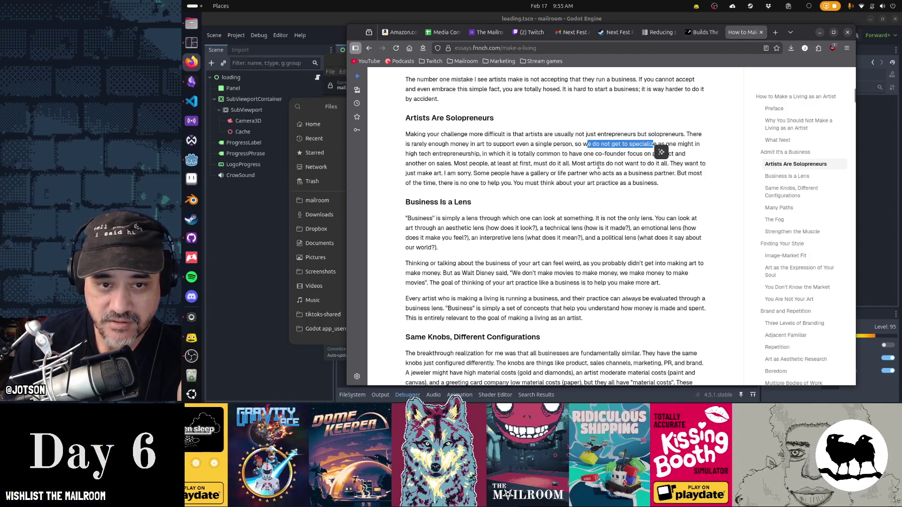
pyautogui.moveTo(572, 164); pyautogui.dragTo(666, 168)
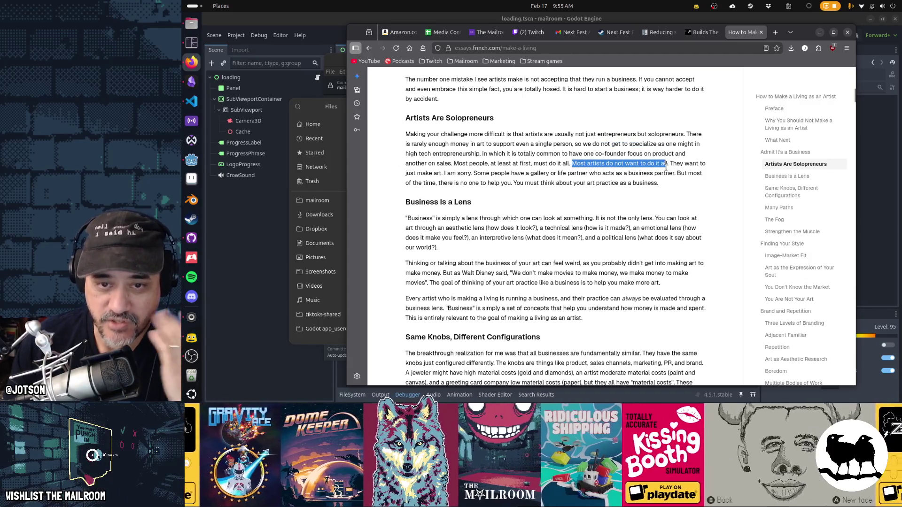
pyautogui.moveTo(451, 173)
pyautogui.mouseDown()
pyautogui.moveTo(473, 172)
pyautogui.moveTo(452, 183)
pyautogui.moveTo(655, 183)
pyautogui.mouseUp()
pyautogui.click(572, 246)
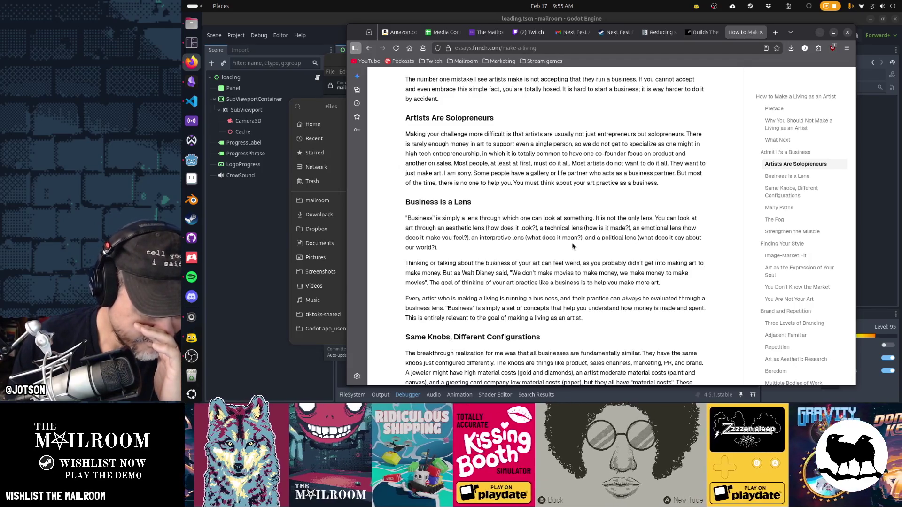
# Scroll down to the Strengthen the Muscle section, then back up to the essay's title and Preface.
pyautogui.scroll(-10, 572, 246)
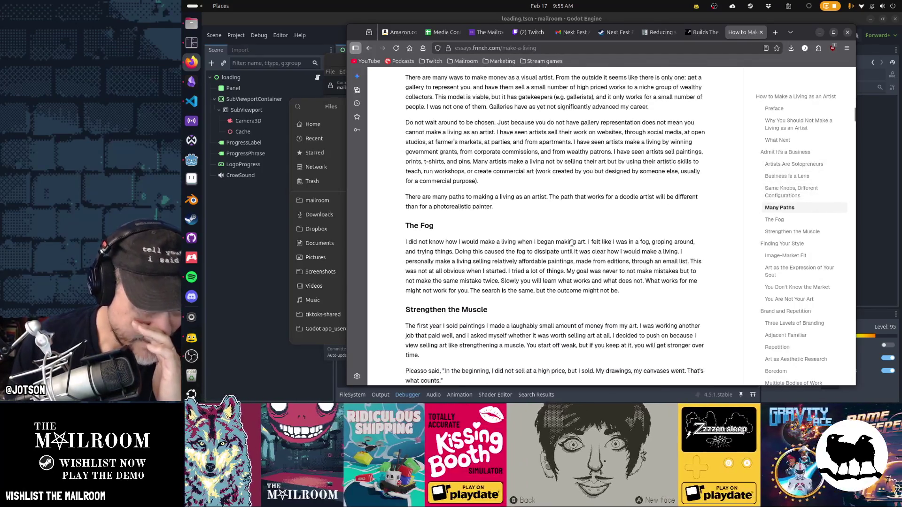
pyautogui.scroll(-5, 572, 243)
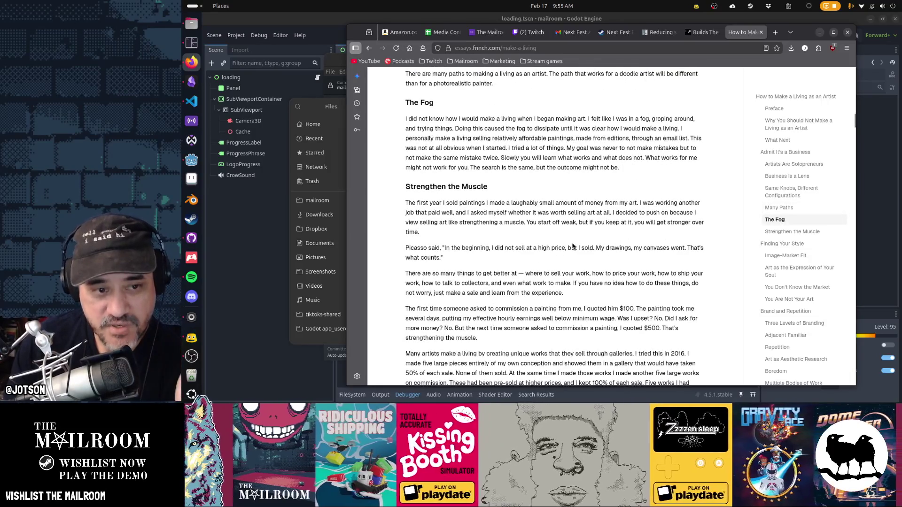
pyautogui.scroll(-1, 572, 243)
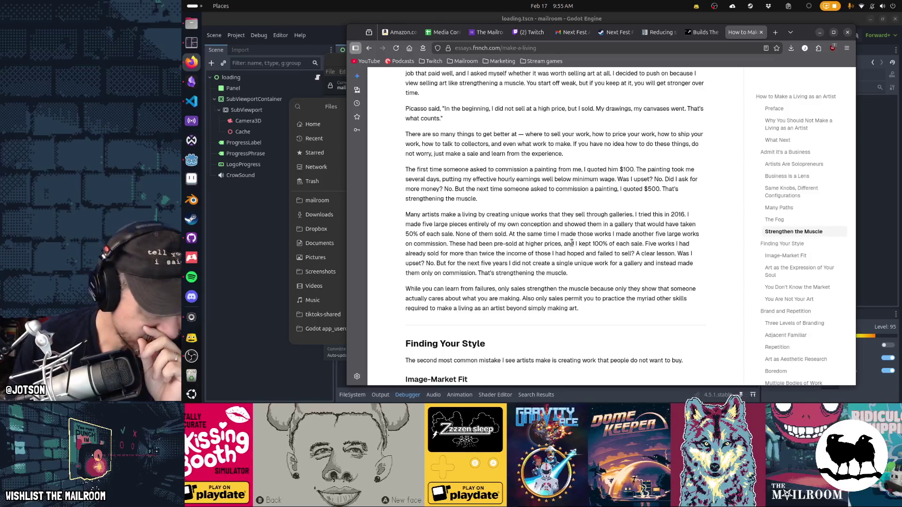
pyautogui.scroll(20, 572, 243)
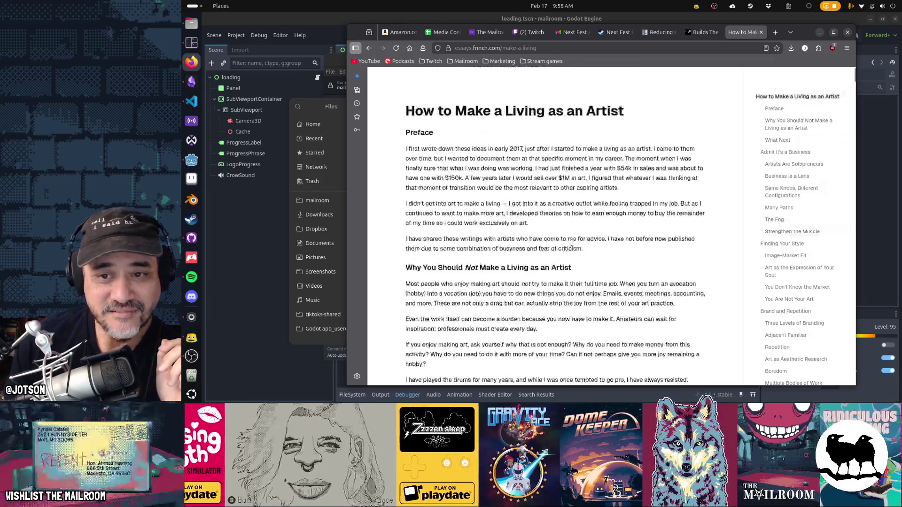
# Minimize Firefox and reload the externally changed project.godot from disk in Godot.
pyautogui.click(819, 32)
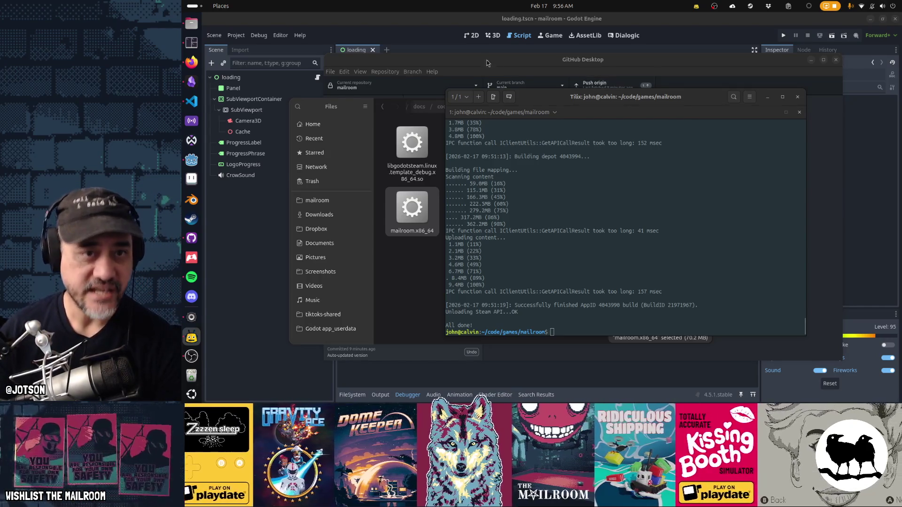
pyautogui.click(468, 51)
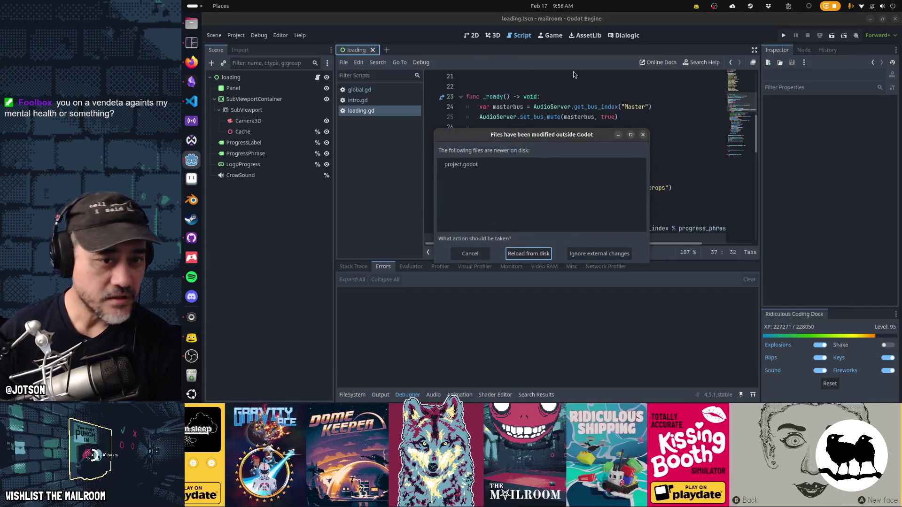
pyautogui.click(530, 254)
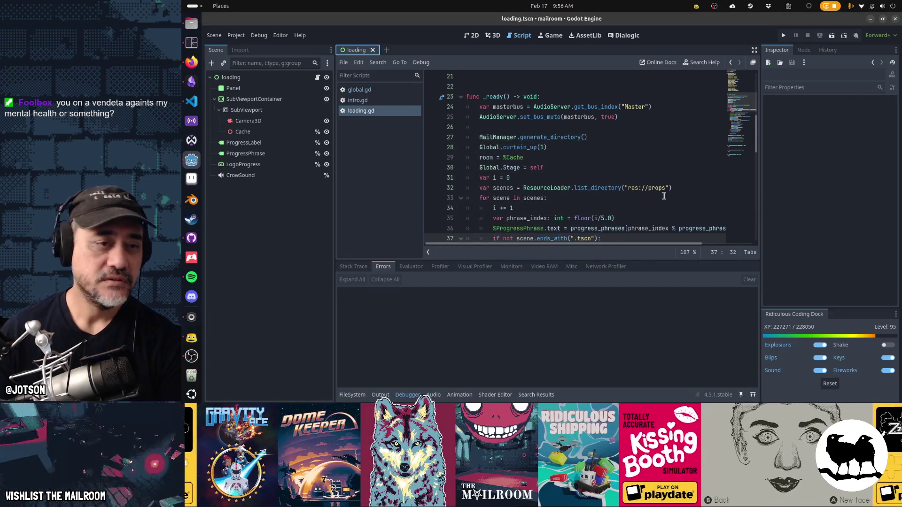
# Push the mailroom commit to origin from GitHub Desktop, then return to loading.gd with the debugger panel hidden.
pyautogui.click(191, 240)
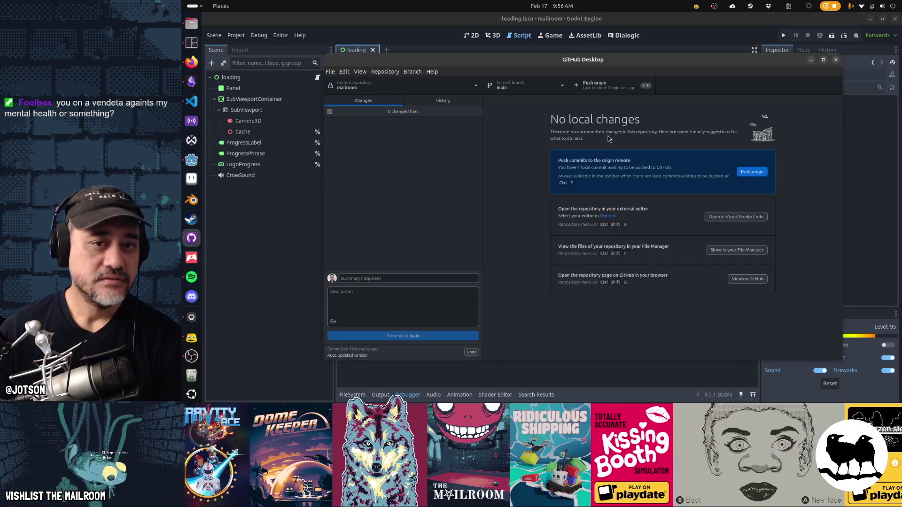
pyautogui.hotkey('ctrl', 'p')
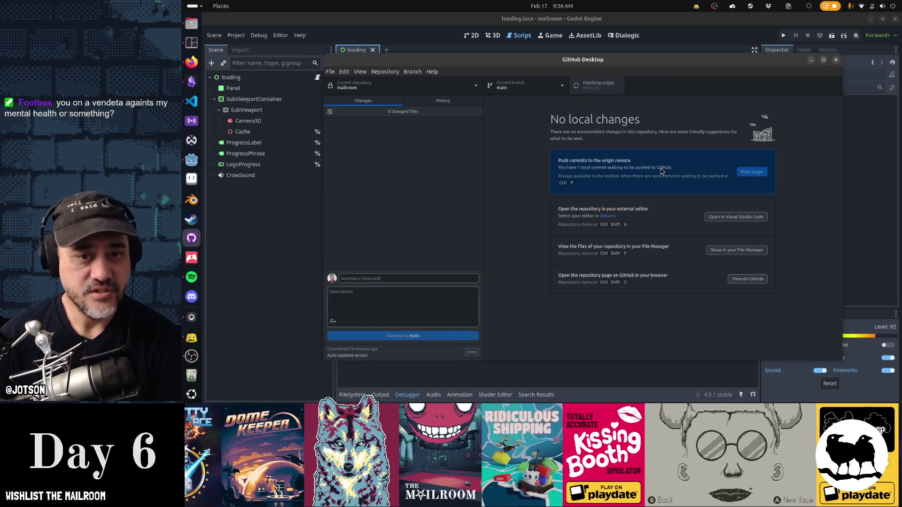
pyautogui.hotkey('alt', 'Tab')
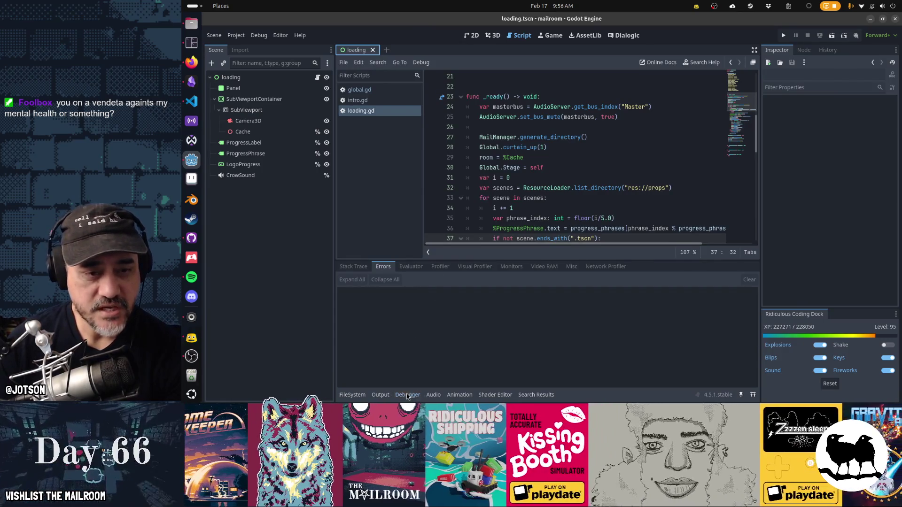
pyautogui.hotkey('ctrl', 'j')
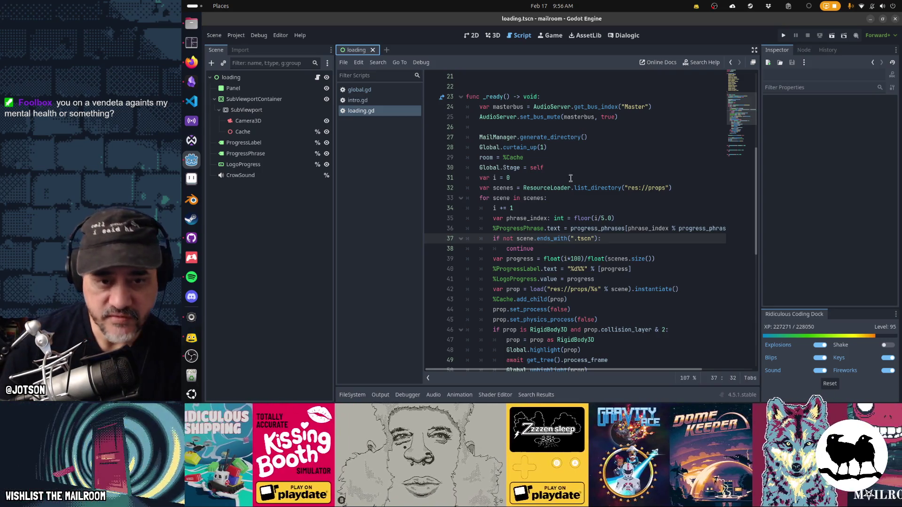
# Select lines 26–44 of the _ready loop in loading.gd, then the Global.highlight(prop) line 48.
pyautogui.moveTo(484, 126)
pyautogui.mouseDown()
pyautogui.moveTo(517, 148)
pyautogui.moveTo(569, 249)
pyautogui.moveTo(583, 302)
pyautogui.moveTo(611, 256)
pyautogui.moveTo(634, 254)
pyautogui.mouseUp()
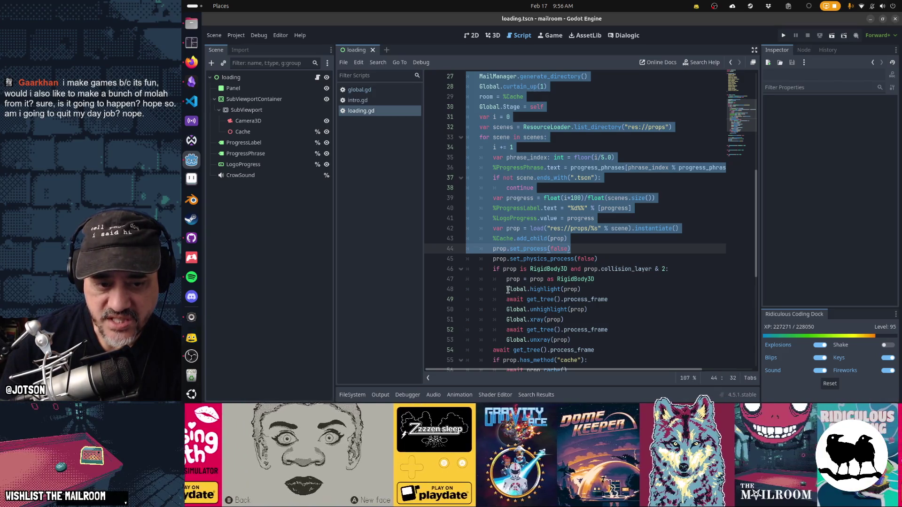
pyautogui.moveTo(506, 289); pyautogui.dragTo(584, 292)
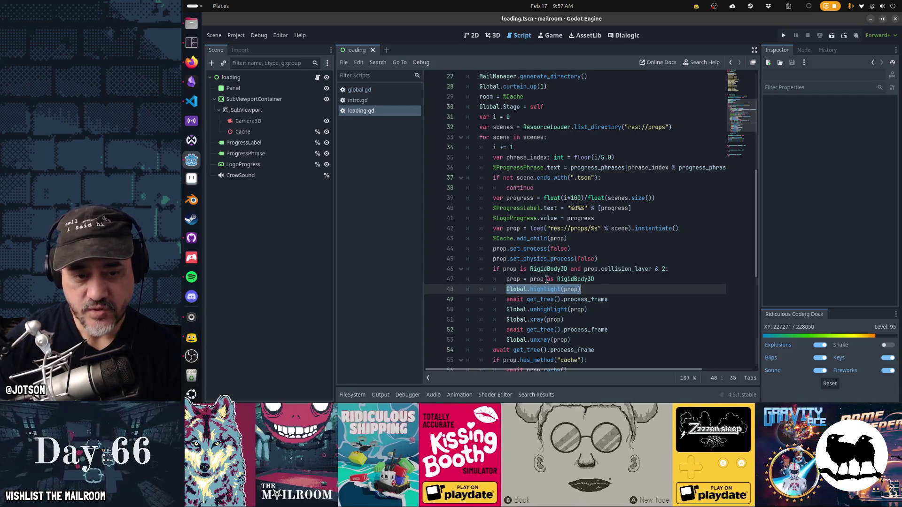
pyautogui.doubleClick(545, 289)
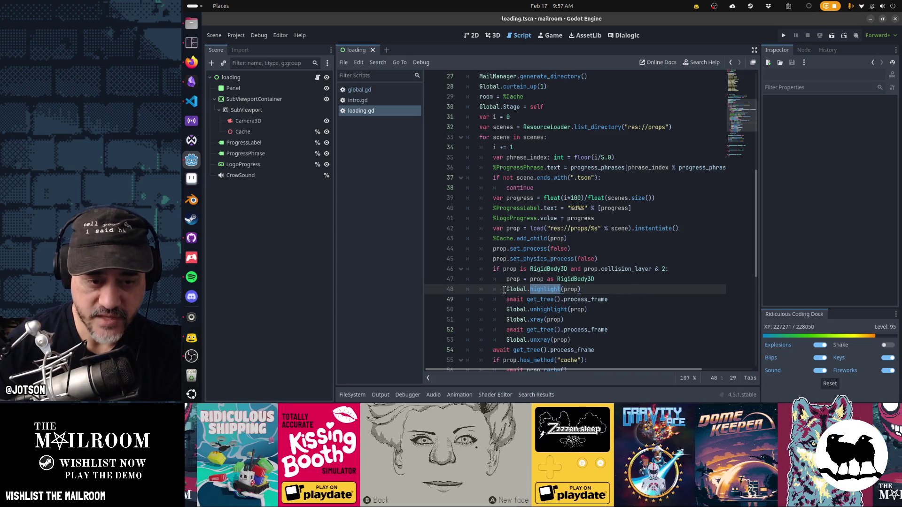
pyautogui.moveTo(510, 289); pyautogui.dragTo(628, 329)
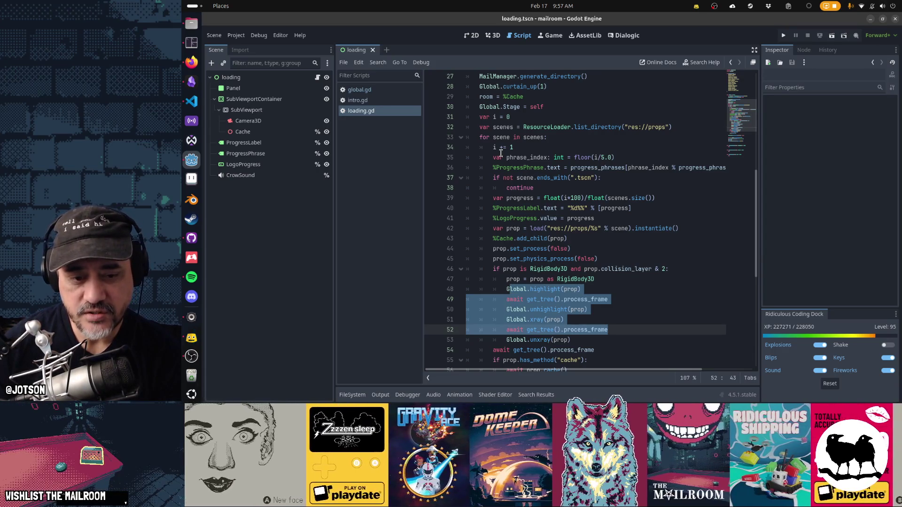
pyautogui.scroll(-2, 651, 216)
pyautogui.press('Up')
pyautogui.press('Up')
pyautogui.press('Up')
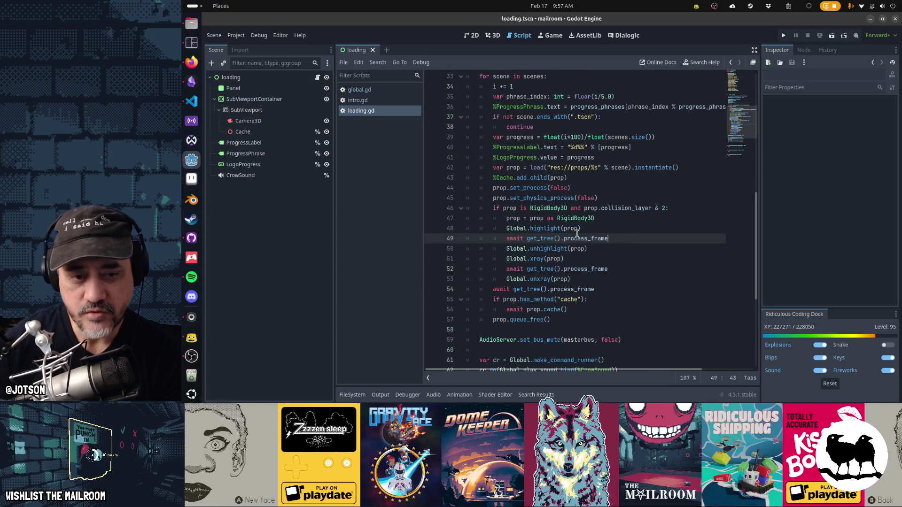
pyautogui.moveTo(533, 229); pyautogui.dragTo(585, 268)
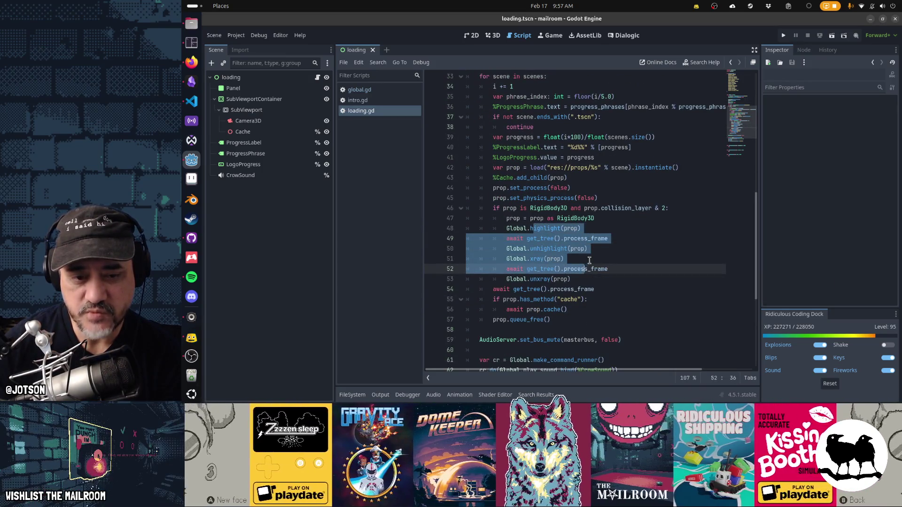
pyautogui.click(590, 260)
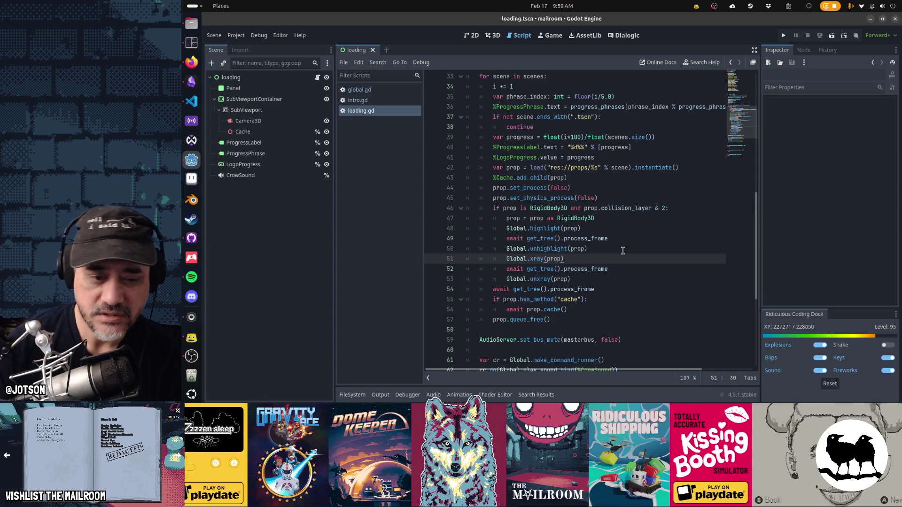
pyautogui.scroll(-2, 623, 250)
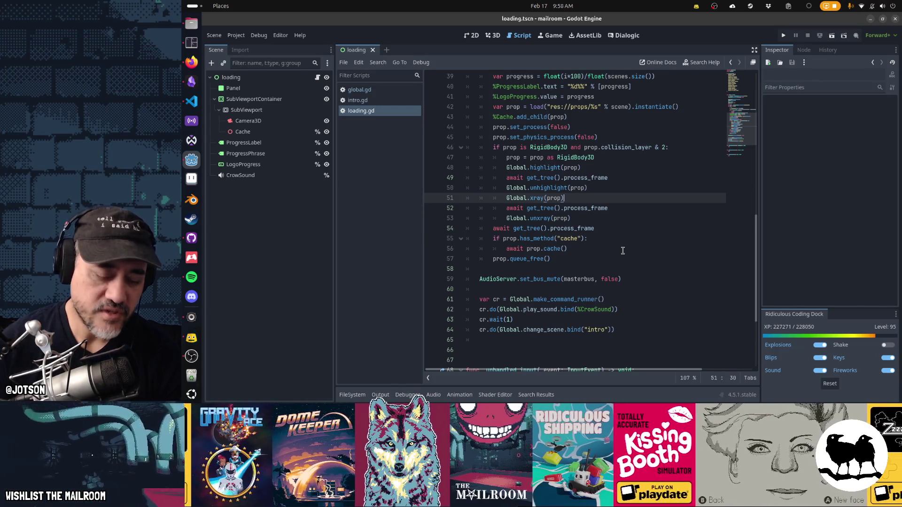
pyautogui.scroll(2, 623, 250)
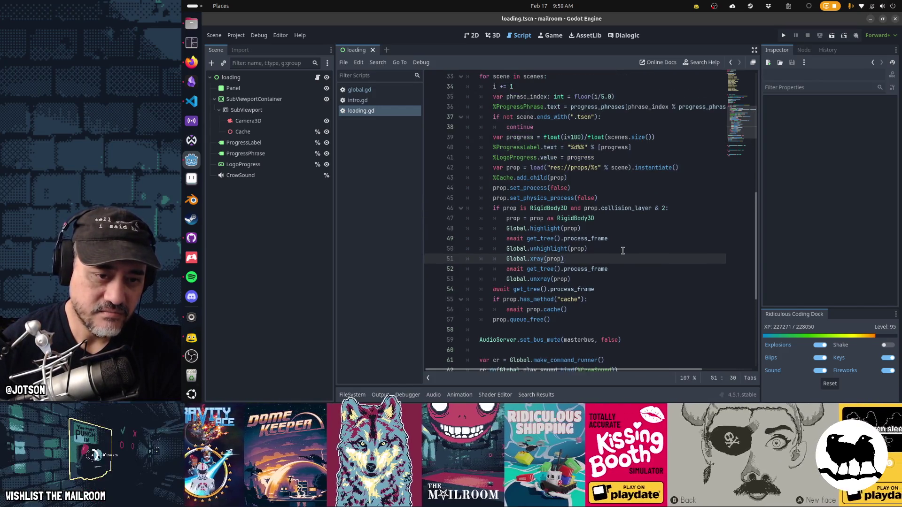
pyautogui.scroll(5, 623, 251)
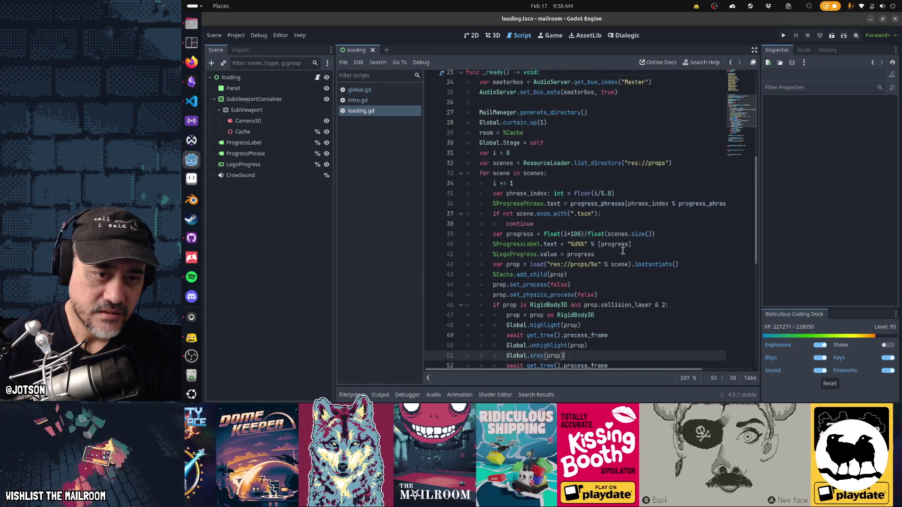
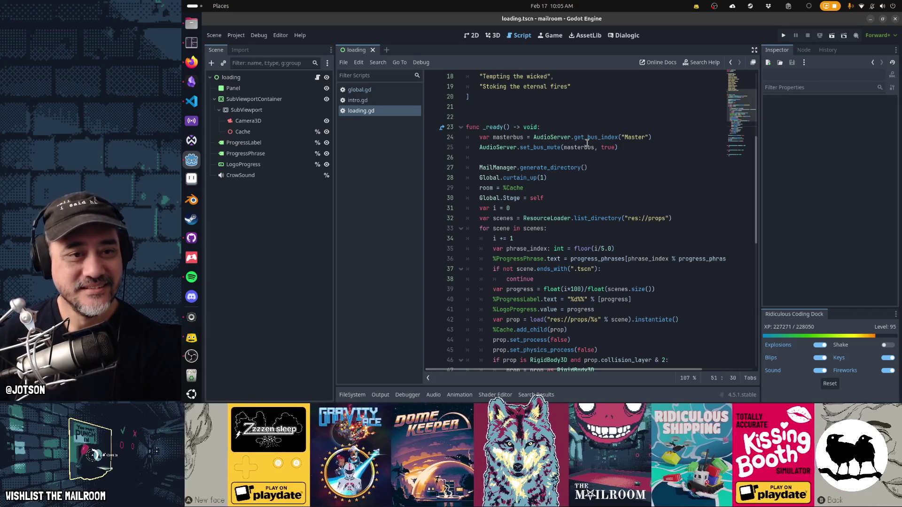
# Close the loading.gd, global.gd and intro.gd scripts from the script list.
pyautogui.middleClick(371, 111)
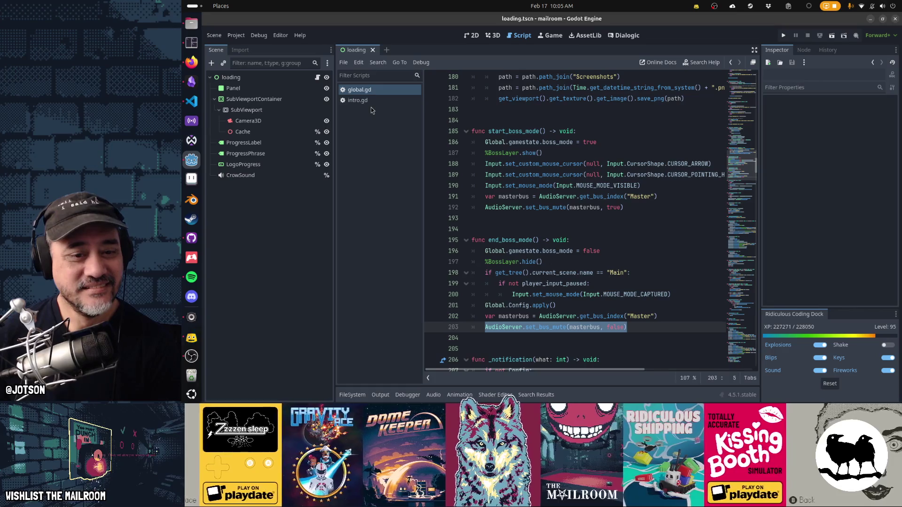
pyautogui.middleClick(365, 91)
pyautogui.middleClick(365, 91)
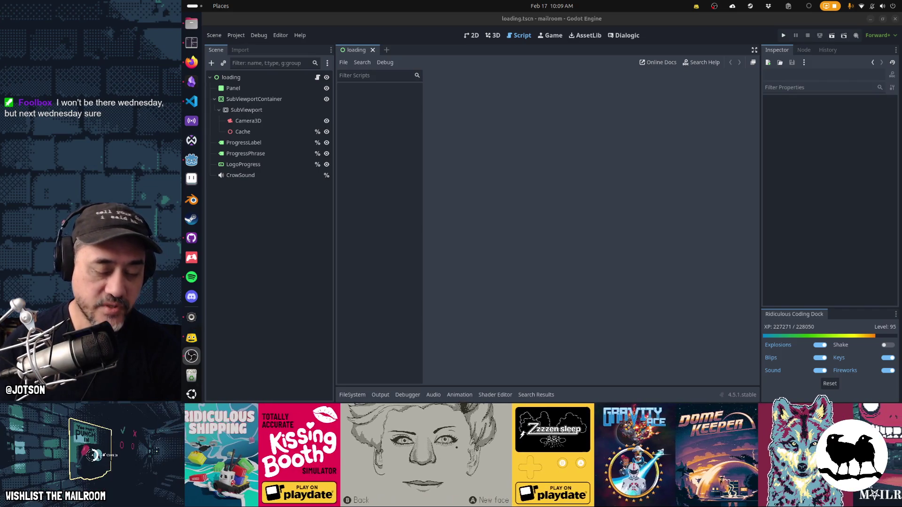
# Check and dismiss the calendar panel, then bring Firefox up over the Godot editor.
pyautogui.click(543, 6)
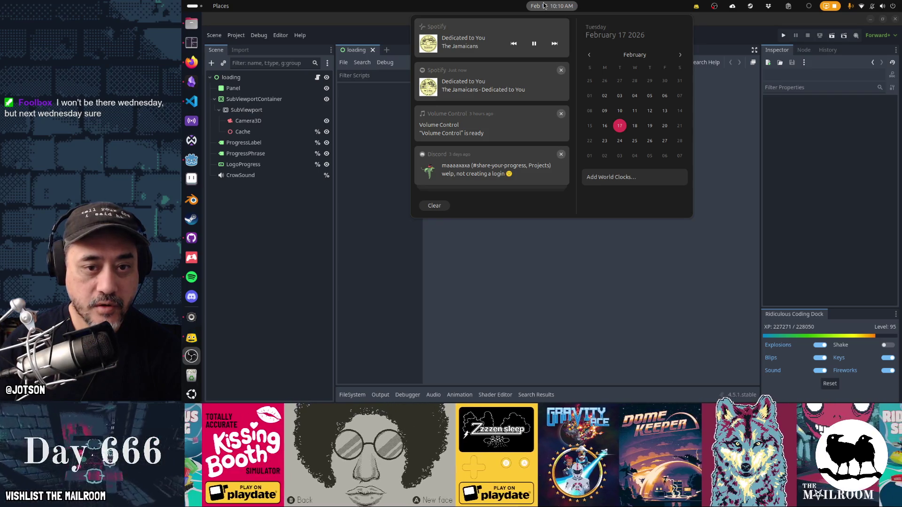
pyautogui.click(561, 44)
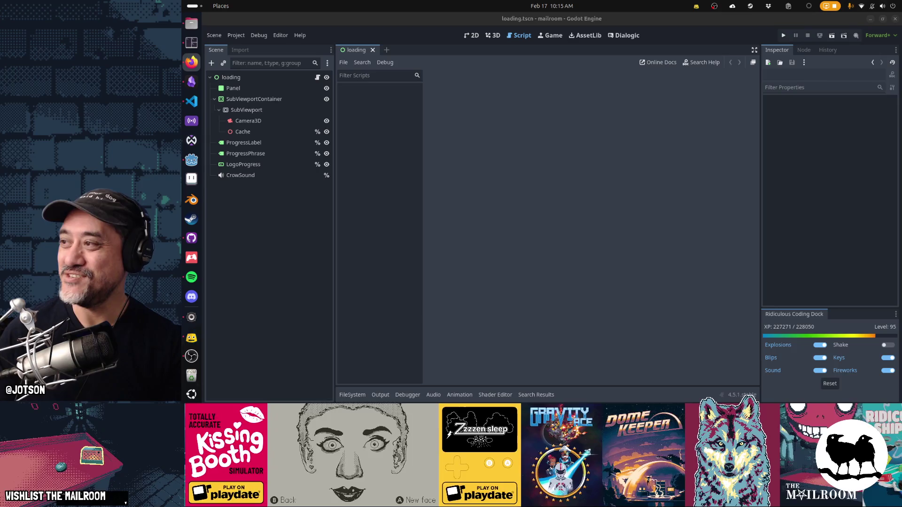
pyautogui.click(191, 62)
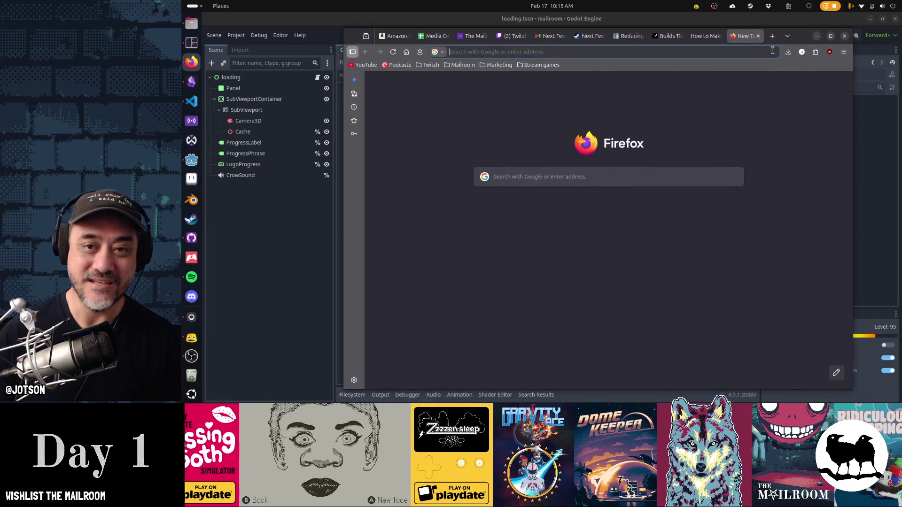
# Search Google for 'penn and teller quote about magic reasonable time'.
pyautogui.click(772, 50)
pyautogui.write('penn ')
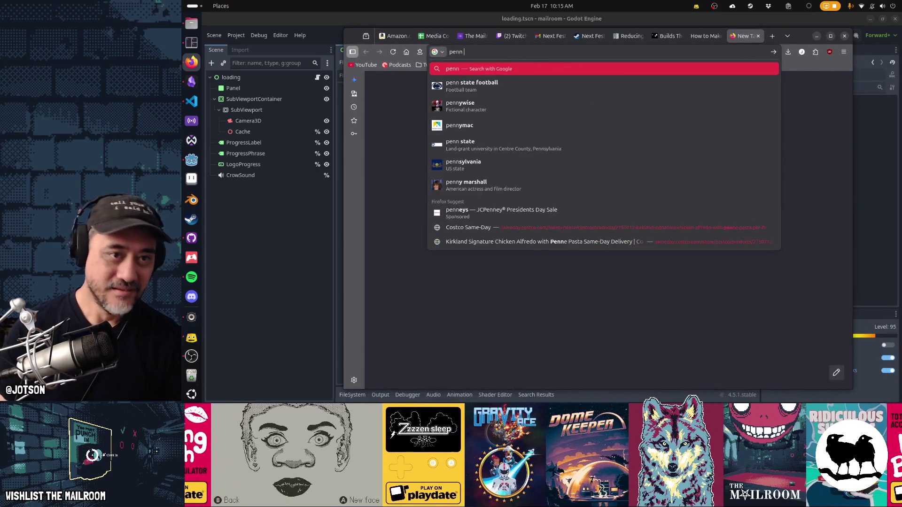
pyautogui.write('and teller quote about magic reasonable time')
pyautogui.press('Return')
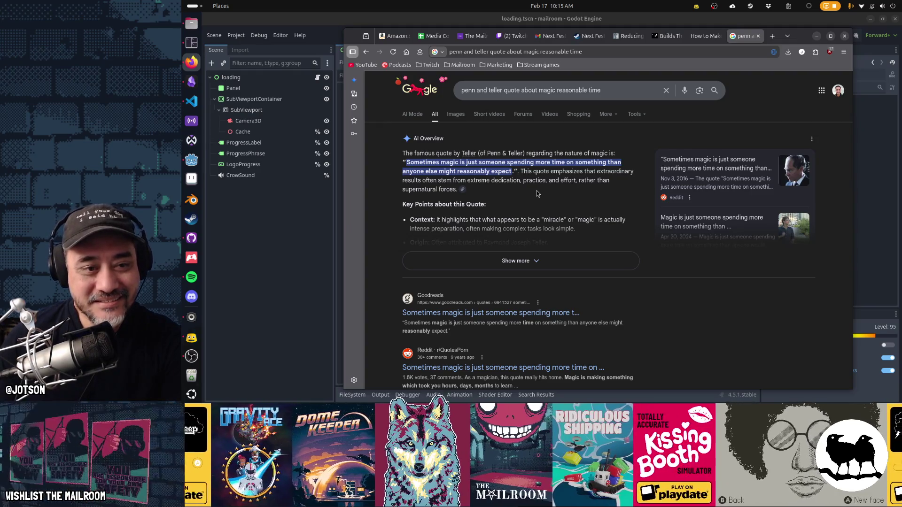
# Select the full Teller quote in the results, then return to the Godot editor.
pyautogui.doubleClick(447, 163)
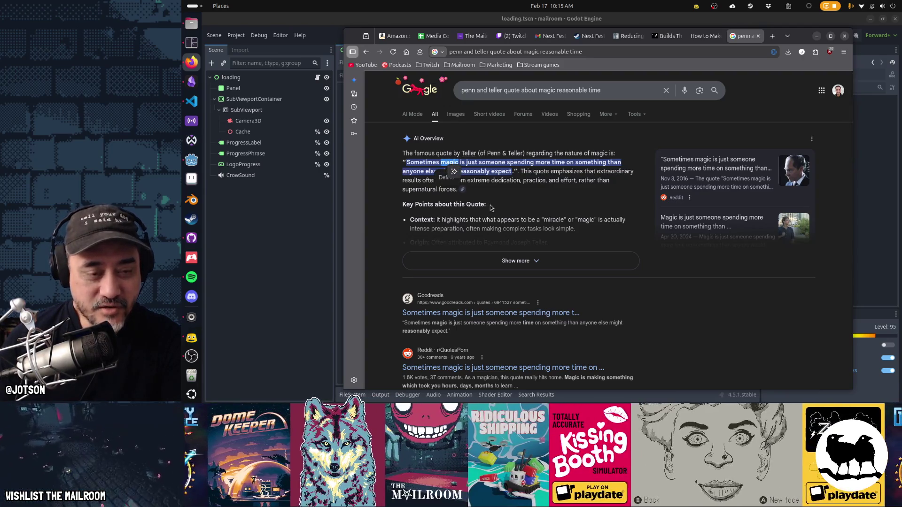
pyautogui.click(552, 185)
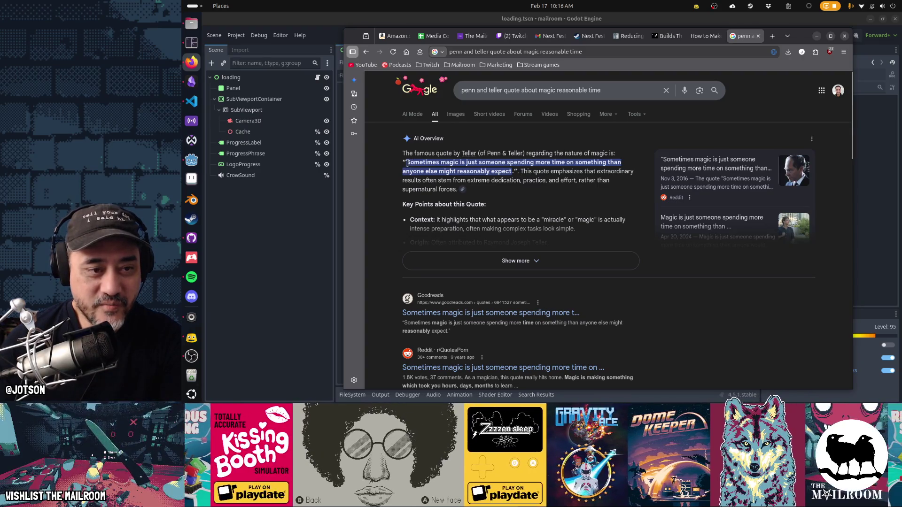
pyautogui.moveTo(407, 164); pyautogui.dragTo(516, 172)
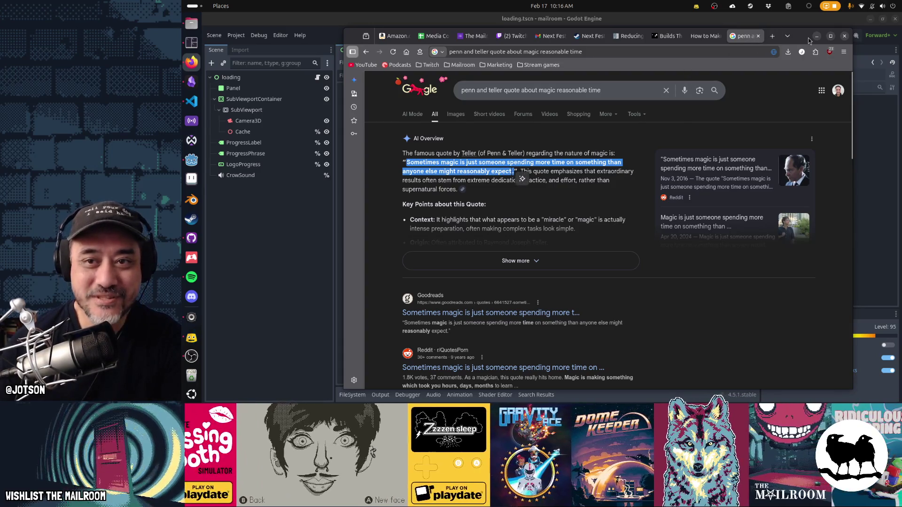
pyautogui.hotkey('alt', 'Tab')
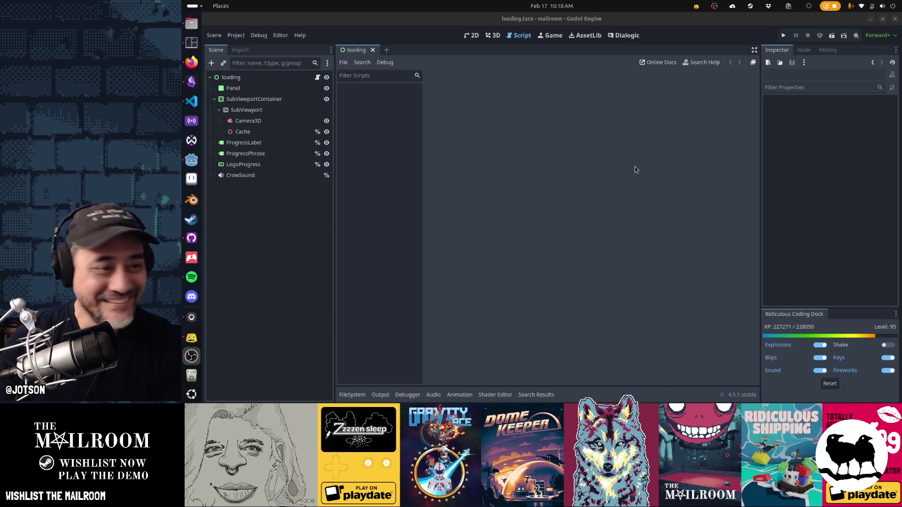
# Close the loading.tscn scene tab.
pyautogui.click(373, 50)
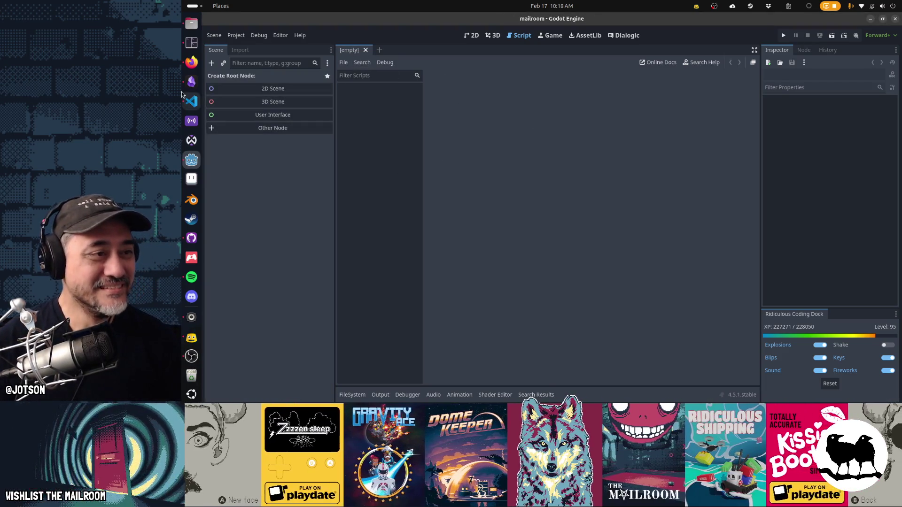
# Open lowgravity.gd through Quick Open and put the cursor on its last line.
pyautogui.click(192, 81)
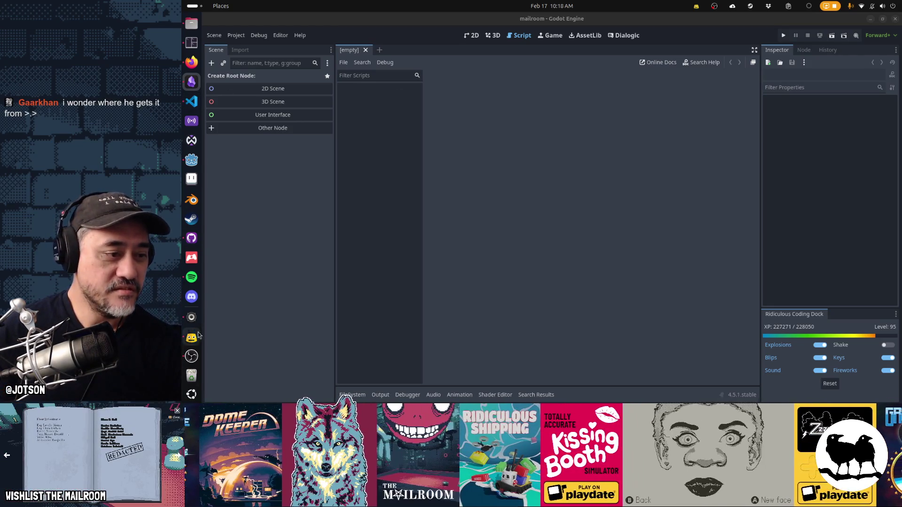
pyautogui.click(537, 155)
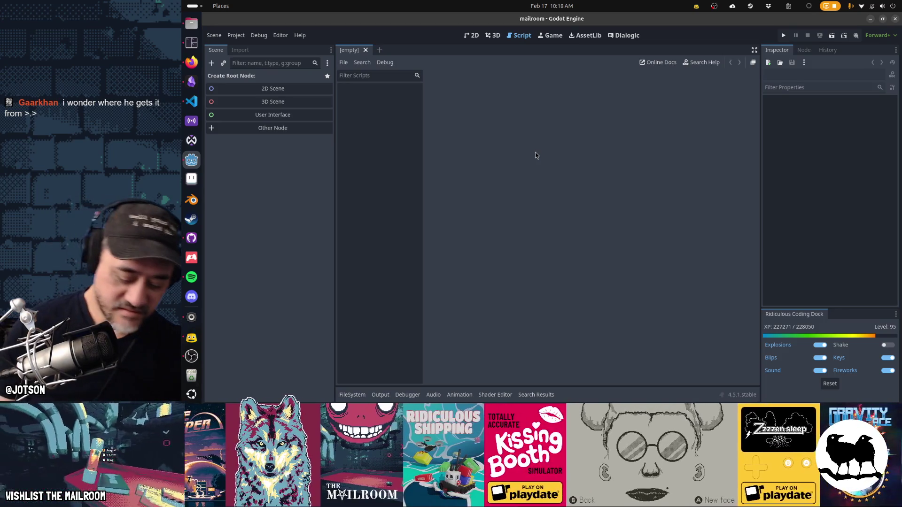
pyautogui.hotkey('shift', 'alt', 'o')
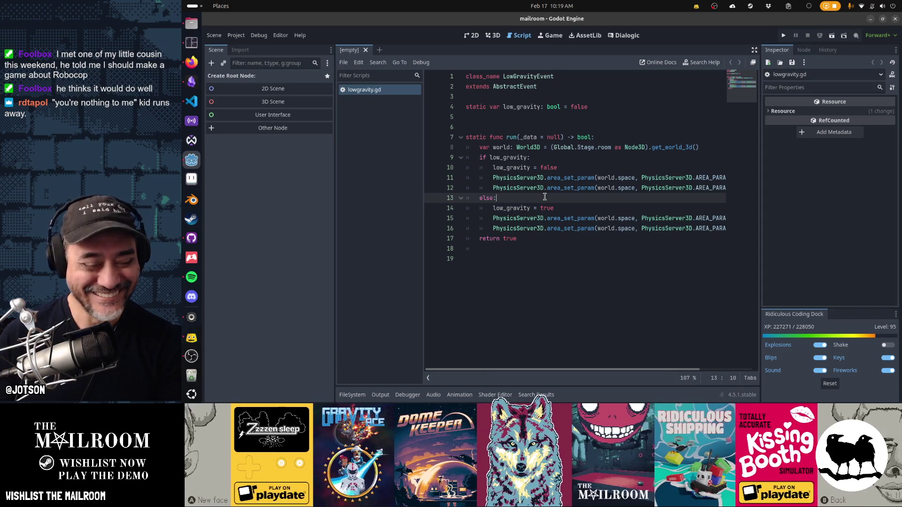
pyautogui.click(531, 260)
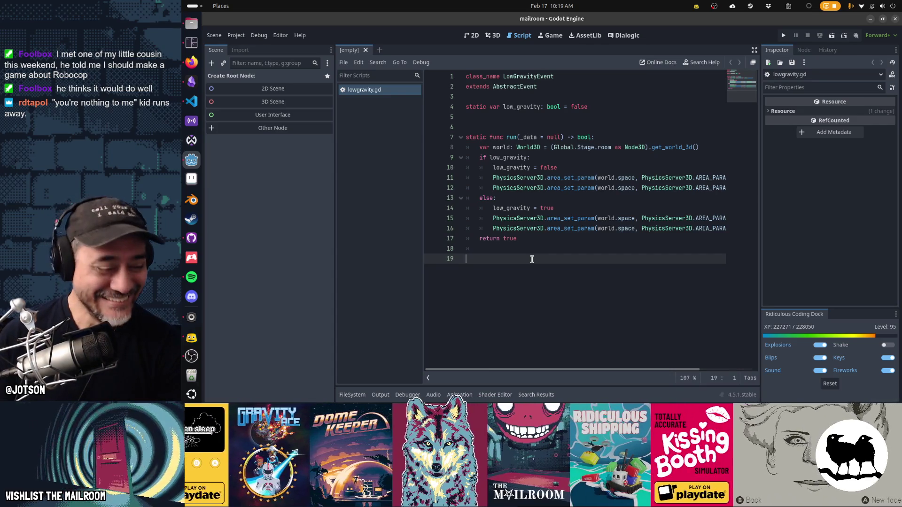
# Run the project with F5 to reach The Mailroom main menu.
pyautogui.press('F5')
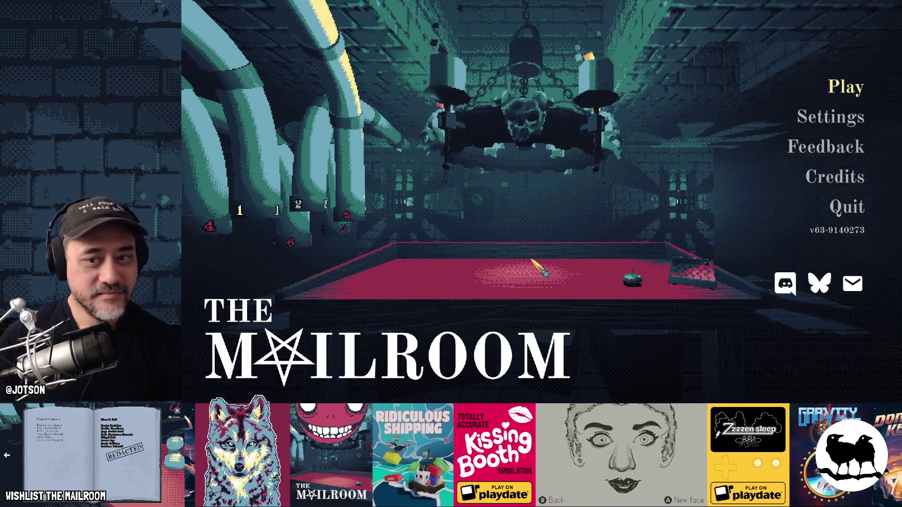
# Start playing and run the 'event lowgrav' command from the developer console.
pyautogui.press('Return')
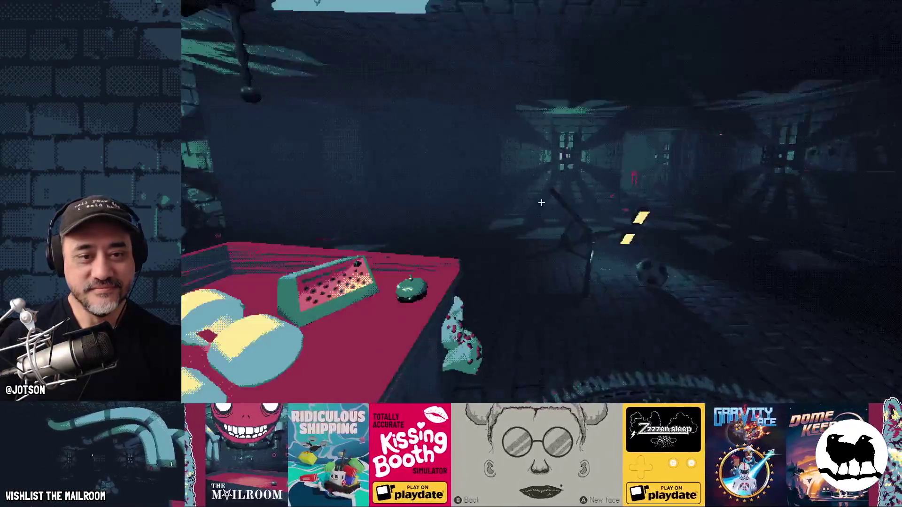
pyautogui.press('`')
pyautogui.write('event lowgrav')
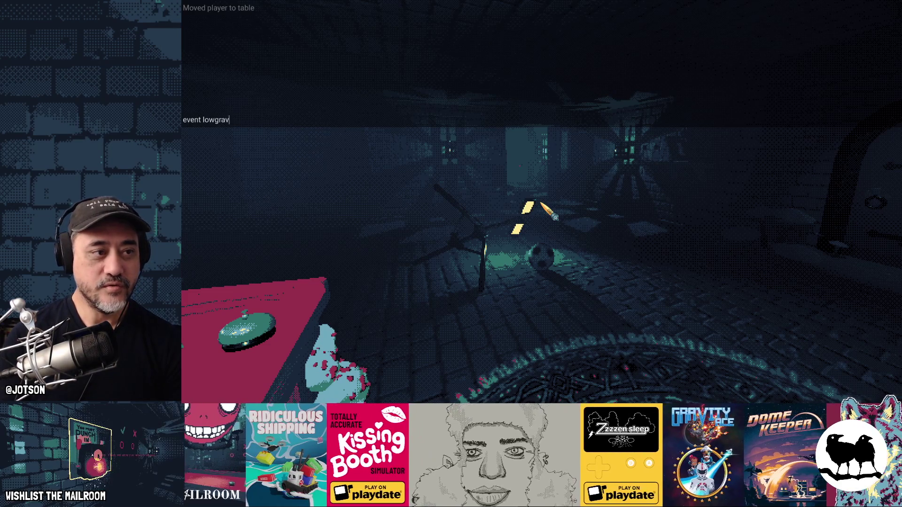
pyautogui.press('Return')
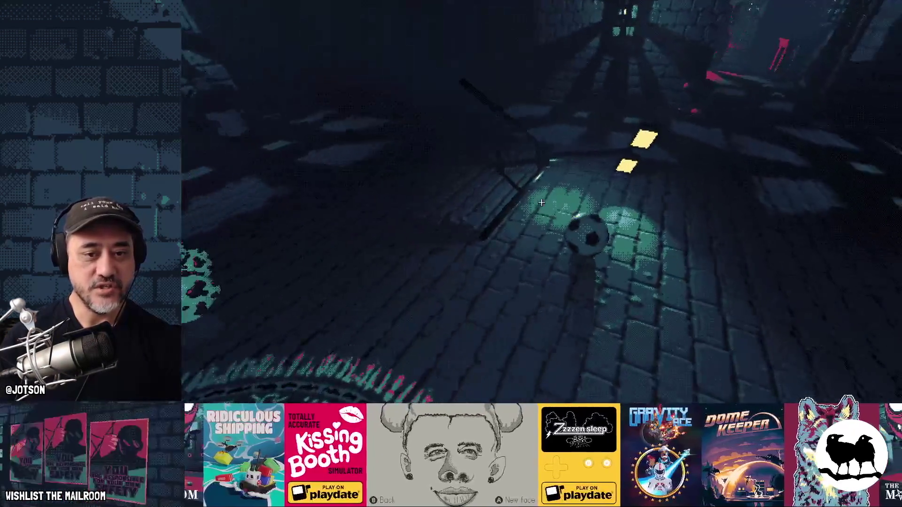
# Pick up and drop the soccer ball, lamp stand, wooden card and pink wood block.
pyautogui.click(542, 202)
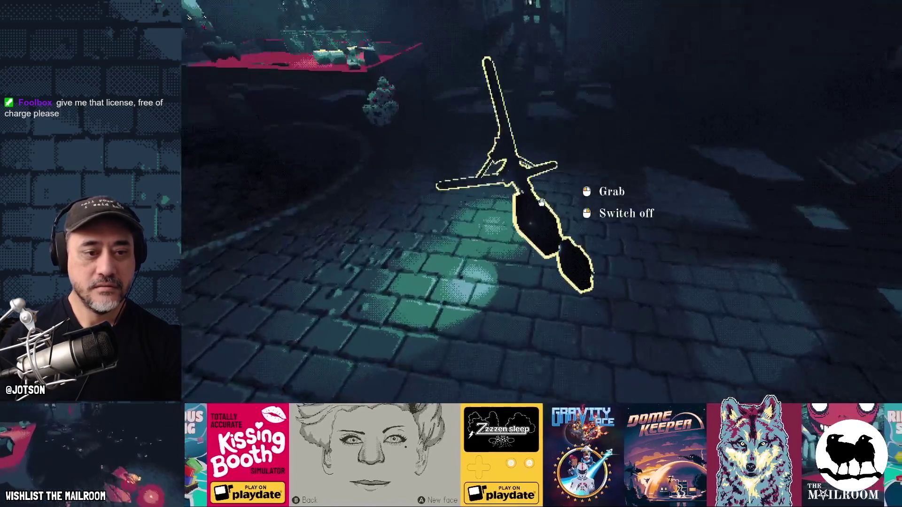
pyautogui.click(541, 202)
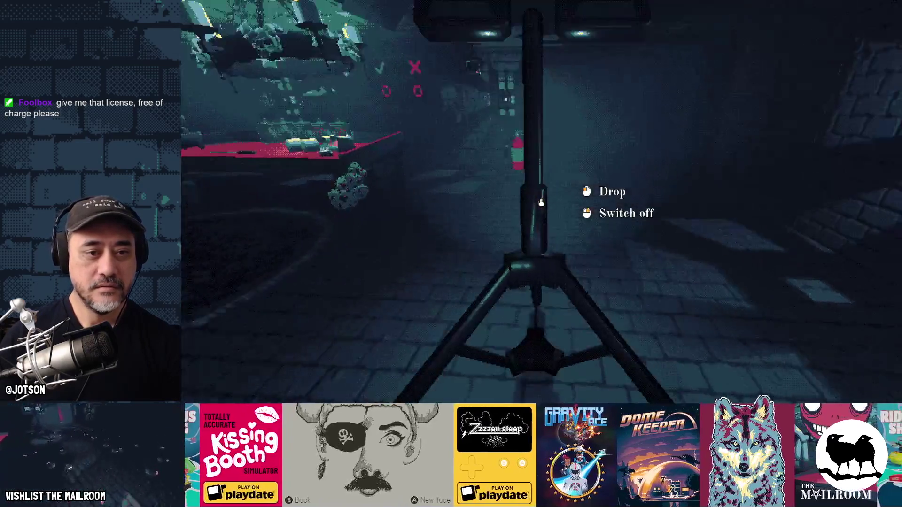
pyautogui.click(542, 202)
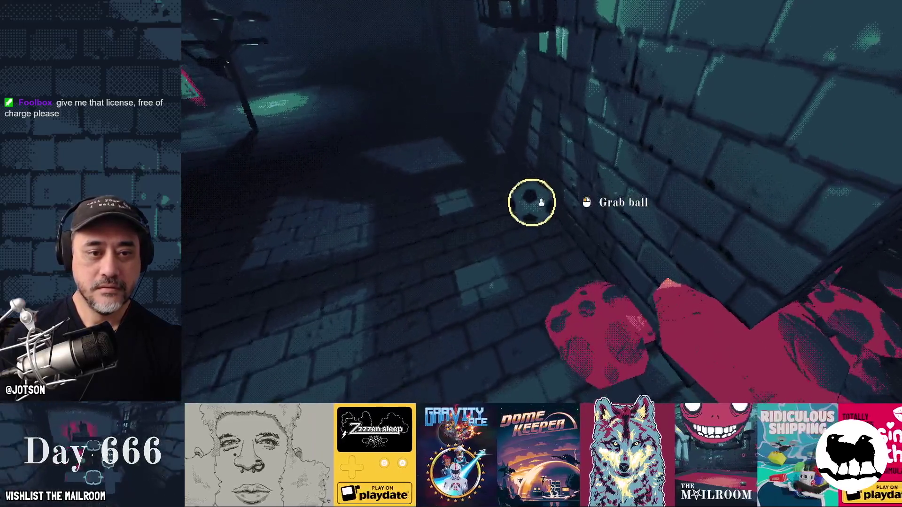
pyautogui.click(541, 202)
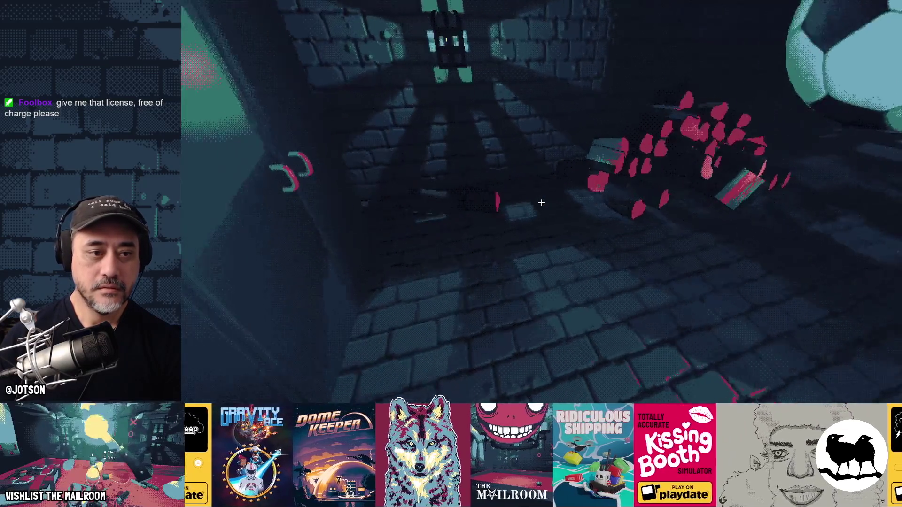
pyautogui.click(541, 203)
pyautogui.click(541, 202)
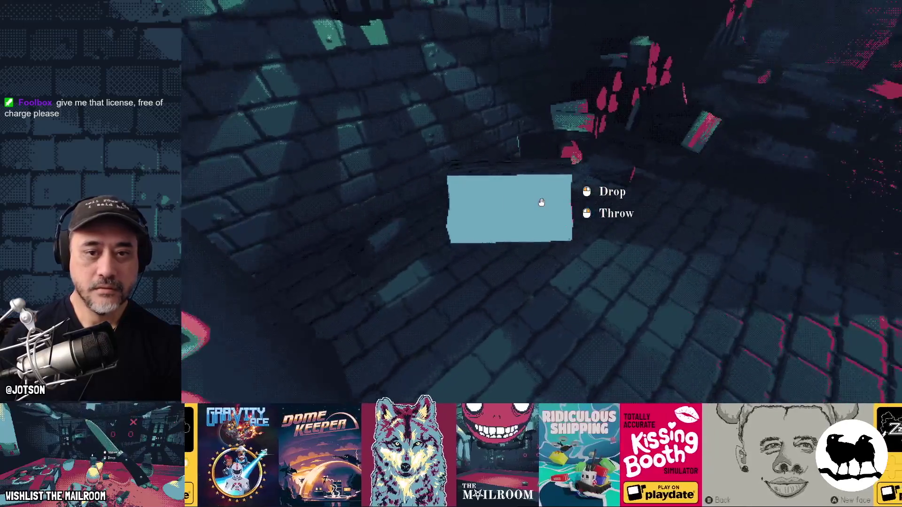
pyautogui.click(541, 202)
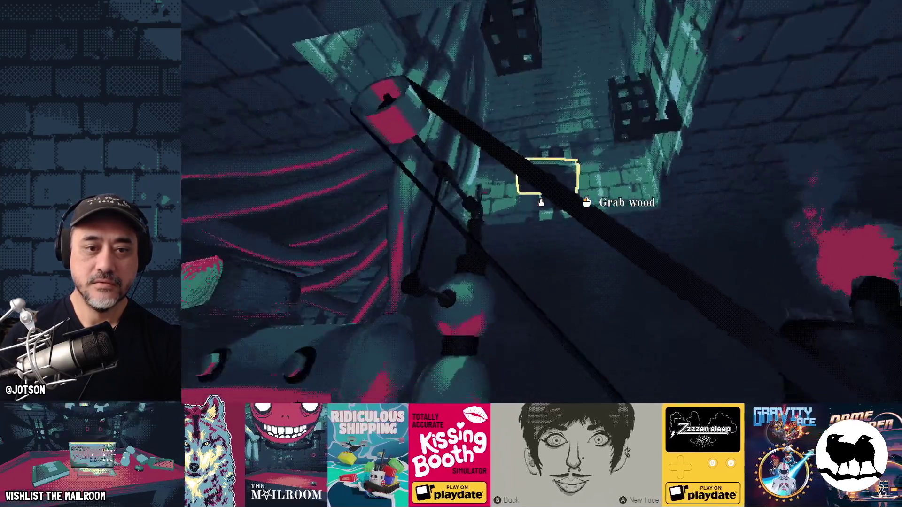
pyautogui.click(541, 203)
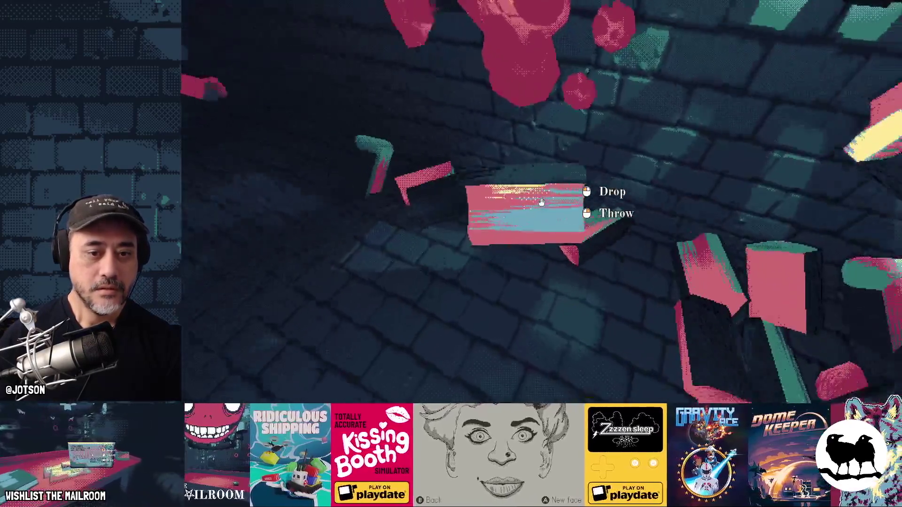
pyautogui.click(541, 202)
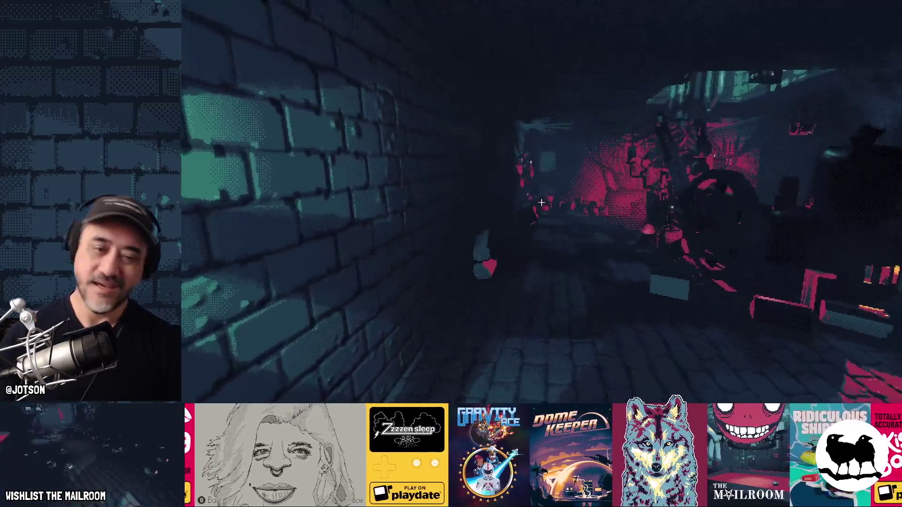
# Stop the game, edit the low-gravity value on line 15, and relaunch it.
pyautogui.press('F8')
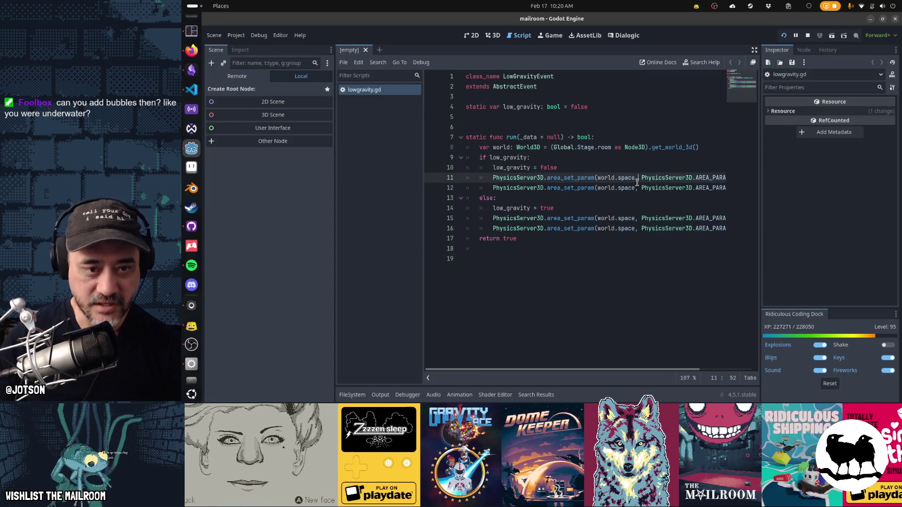
pyautogui.press('End')
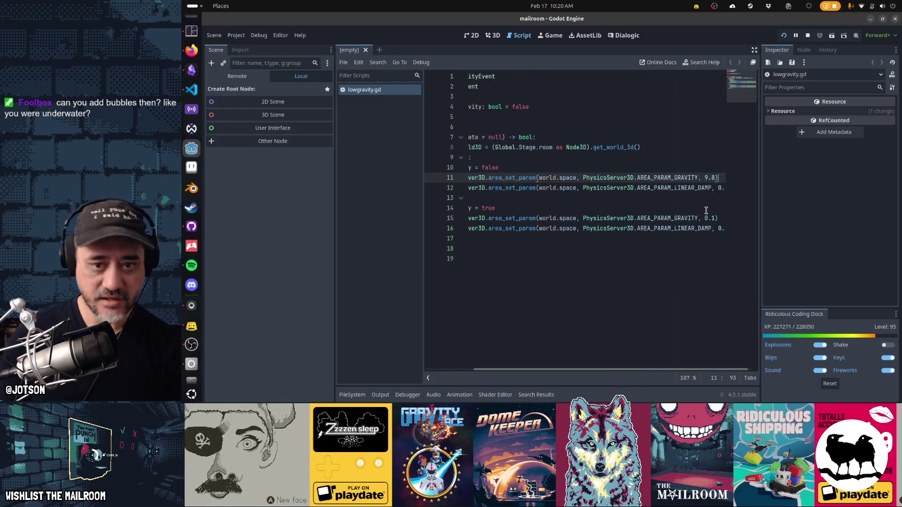
pyautogui.press('Down')
pyautogui.press('Down')
pyautogui.press('Down')
pyautogui.press('Left')
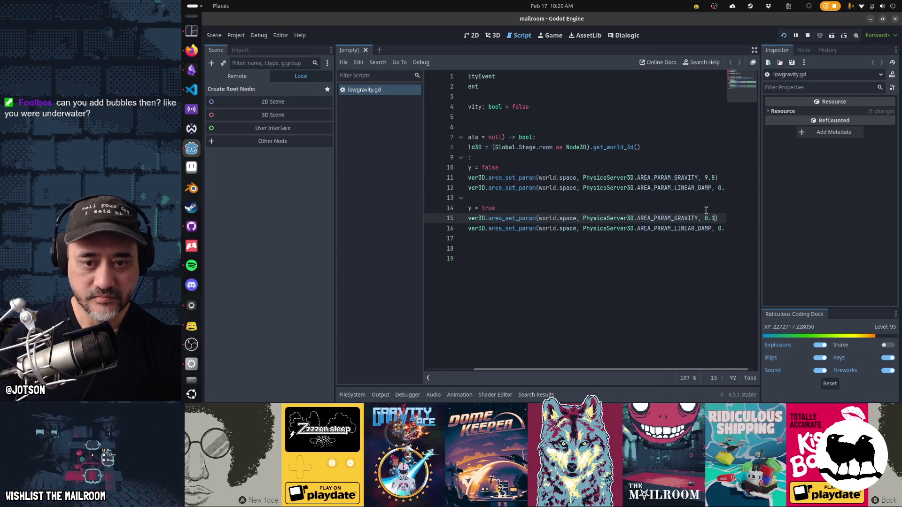
pyautogui.press('BackSpace')
pyautogui.press('F5')
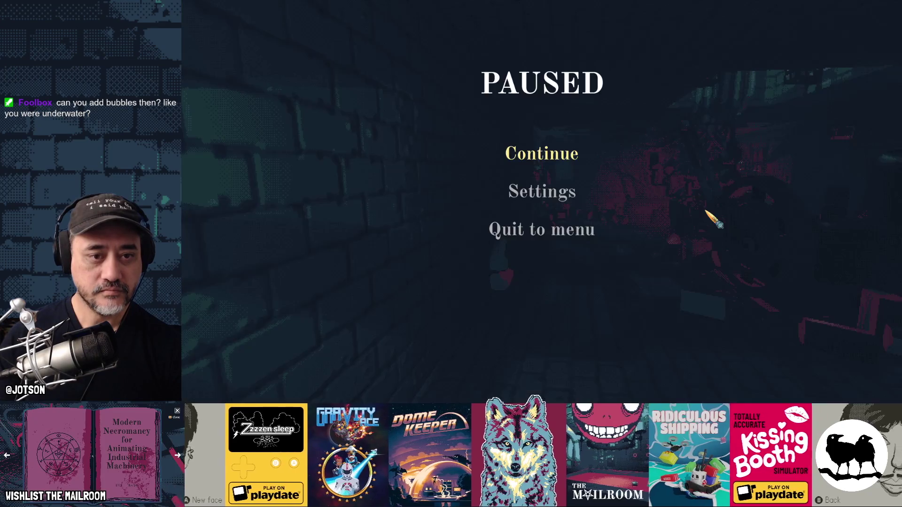
# Resume play, run the low-gravity event twice from the console, and throw a piece of wood.
pyautogui.press('Escape')
pyautogui.press('`')
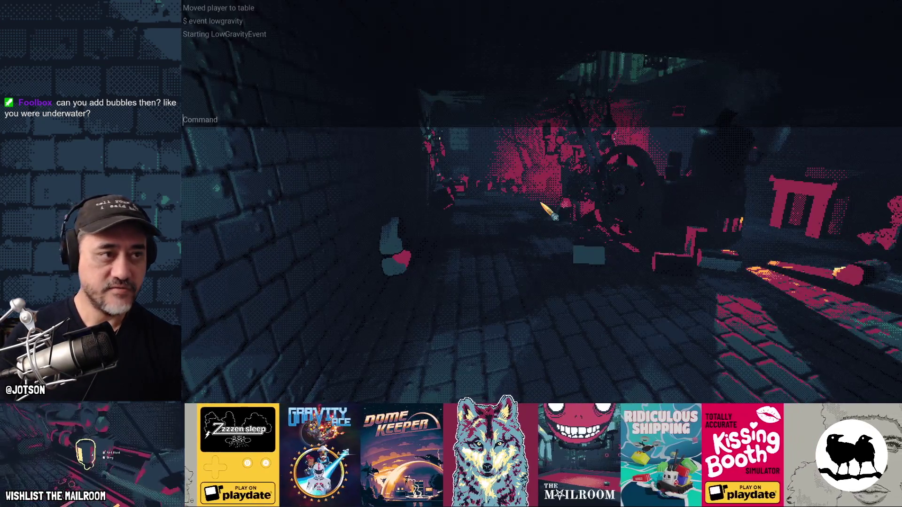
pyautogui.write('even')
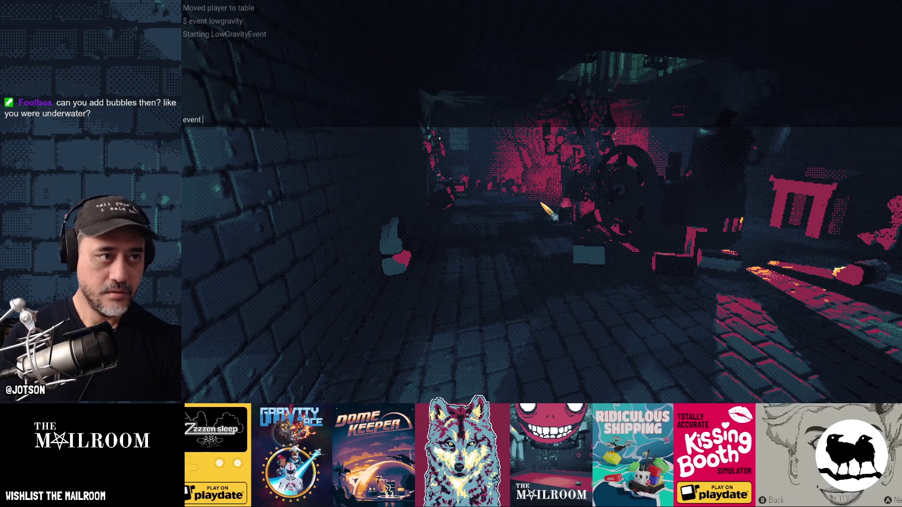
pyautogui.write('ty')
pyautogui.press('Return')
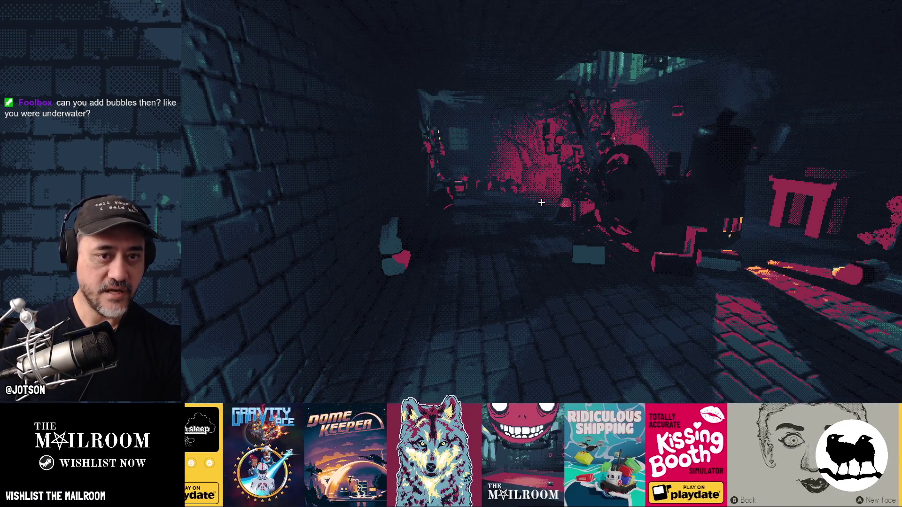
pyautogui.press('`')
pyautogui.write('event lowgravity')
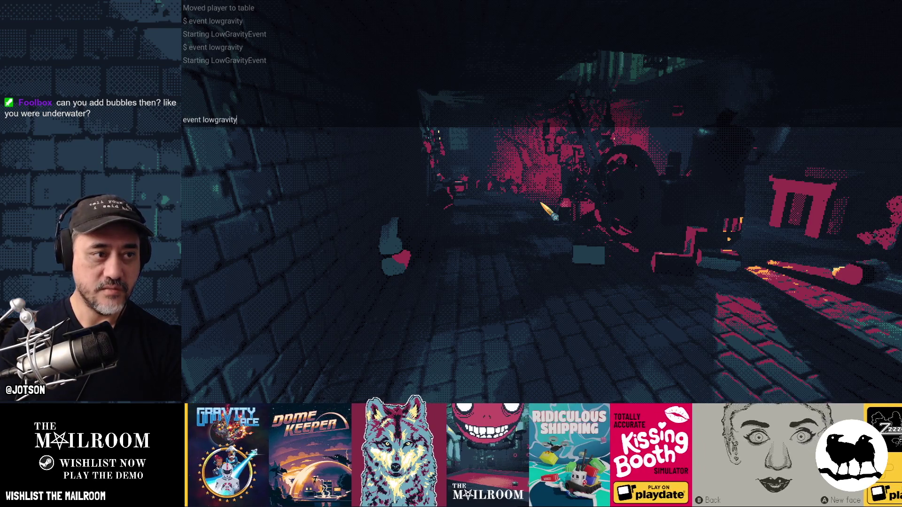
pyautogui.press('Return')
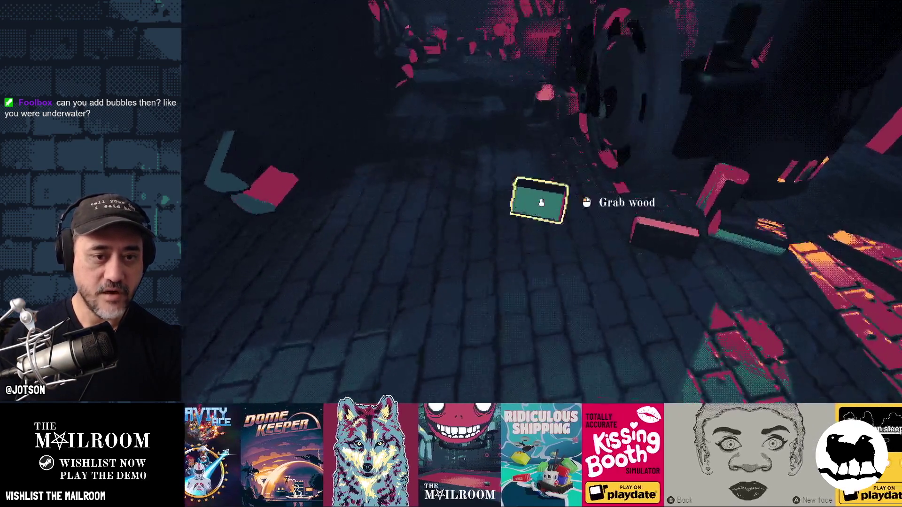
pyautogui.click(541, 203)
pyautogui.rightClick(541, 203)
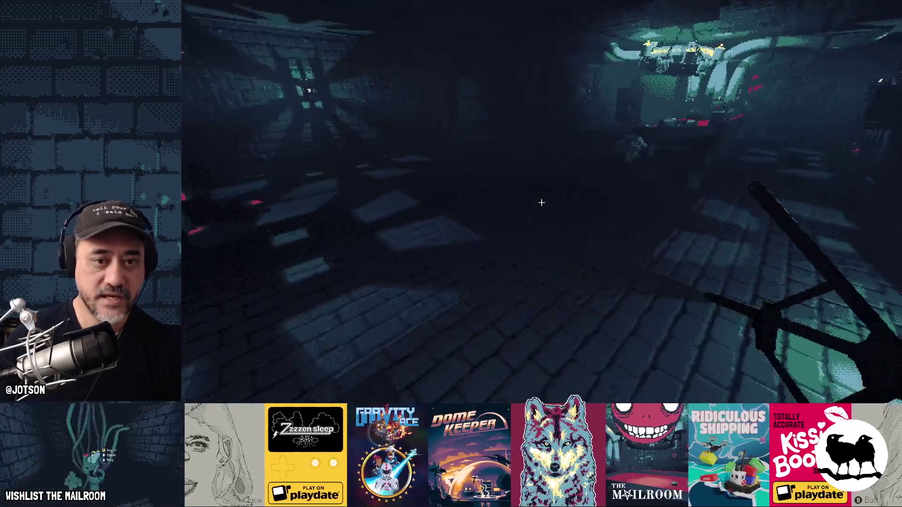
# Drop the pole, pick up the cylinder, and throw it up the brick shaft.
pyautogui.click(541, 203)
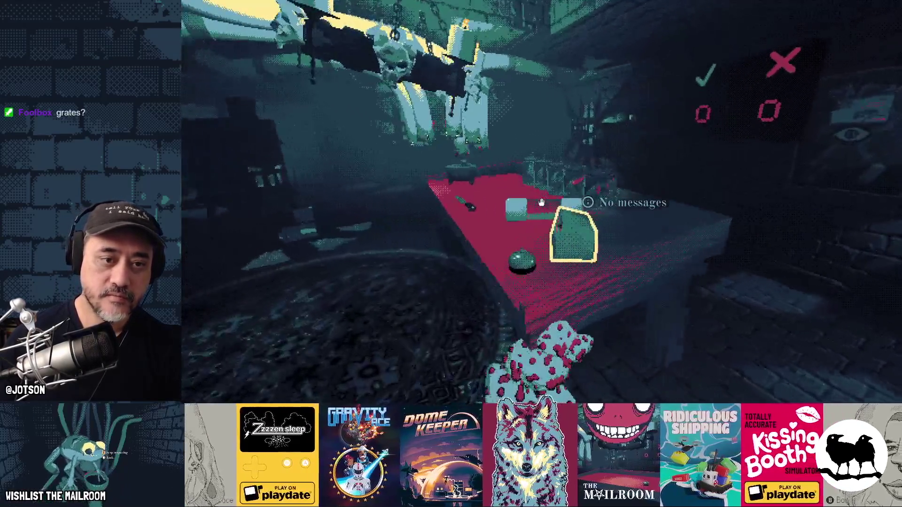
pyautogui.click(541, 202)
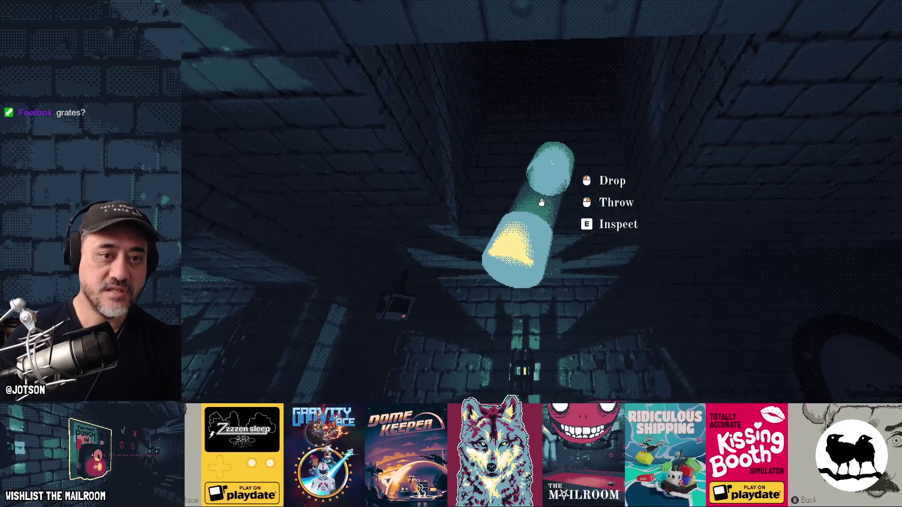
pyautogui.rightClick(542, 203)
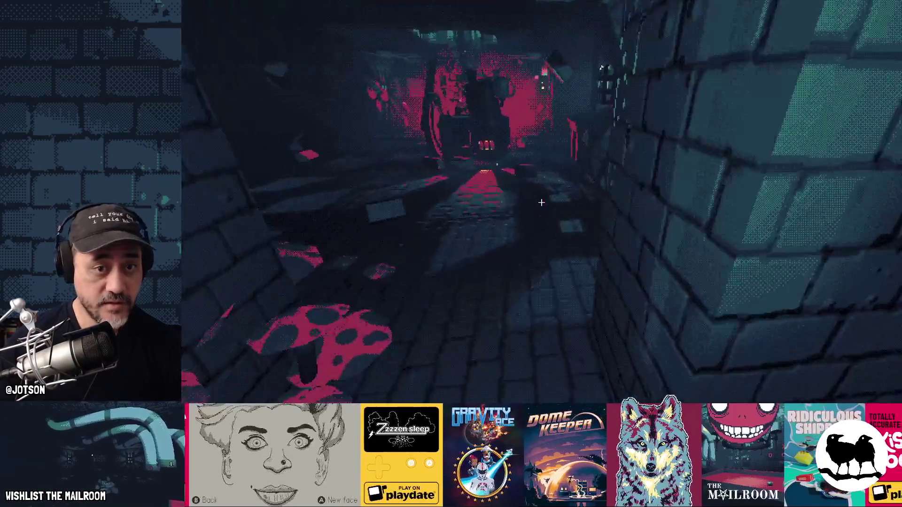
# Spawn a spellbook from the console with 'abook' and read its title, 'Modern Necromancy for Animating Industrial Machinery'.
pyautogui.press('`')
pyautogui.write('a')
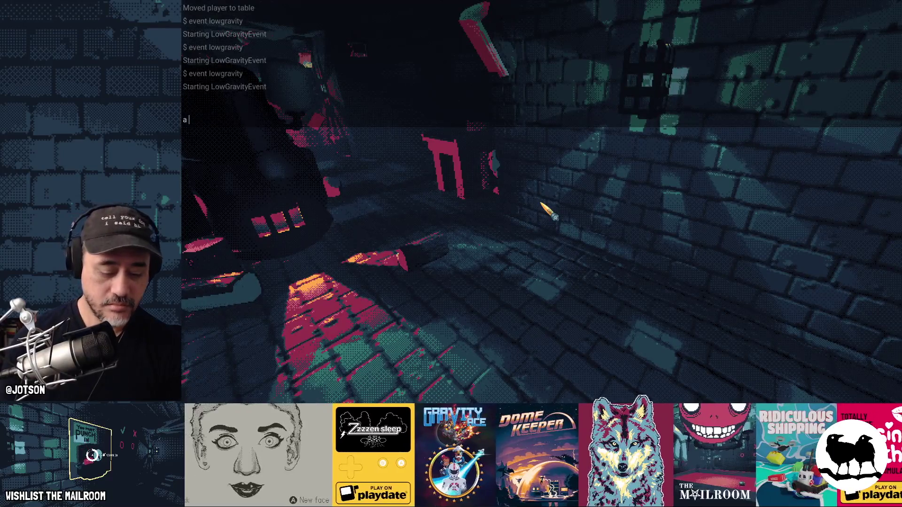
pyautogui.write('book')
pyautogui.press('Return')
pyautogui.press('`')
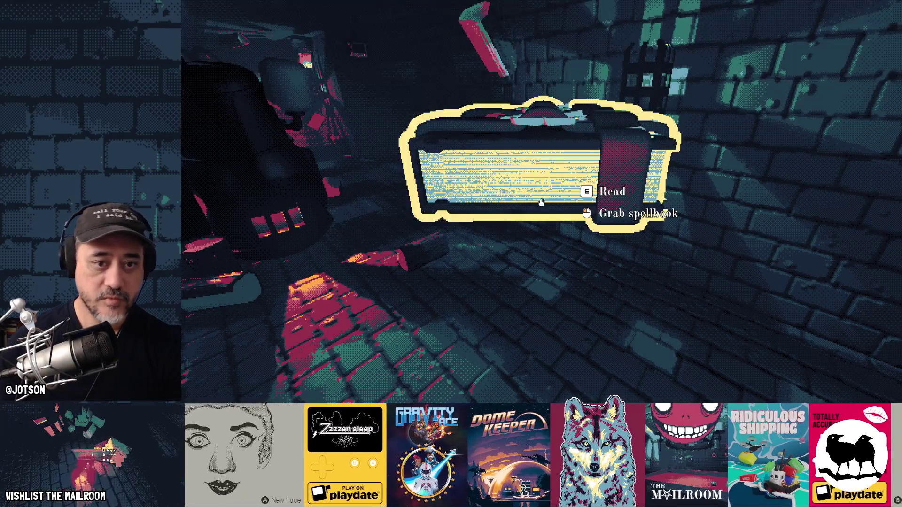
pyautogui.press('e')
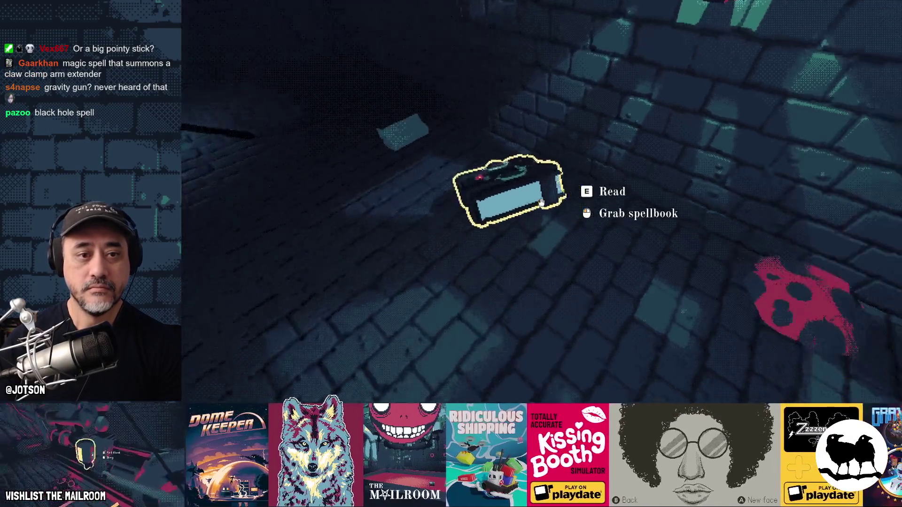
# Carry the spellbook around, let it float, and end at the shelf holding the Directory book.
pyautogui.moveTo(542, 203); pyautogui.dragTo(541, 202)
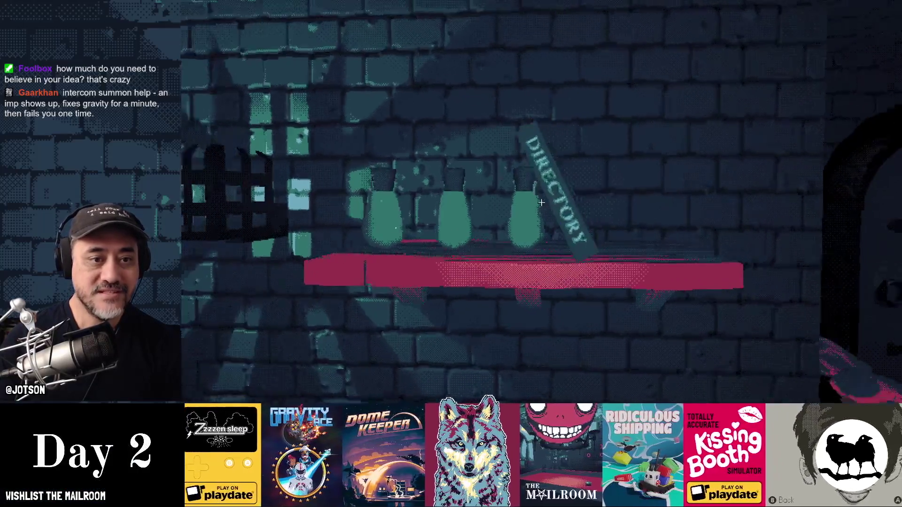
# Pick up and put back the Directory book, then grab and drop a shelf bottle several times.
pyautogui.click(541, 202)
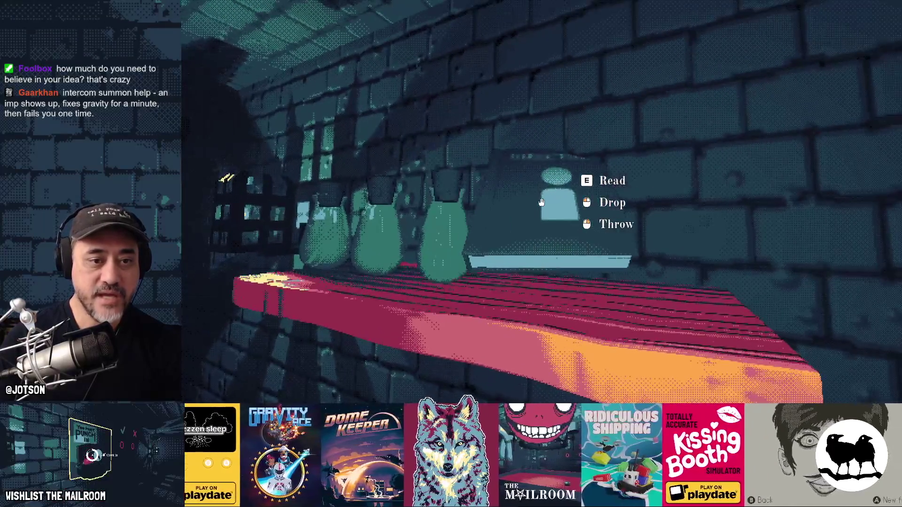
pyautogui.click(541, 202)
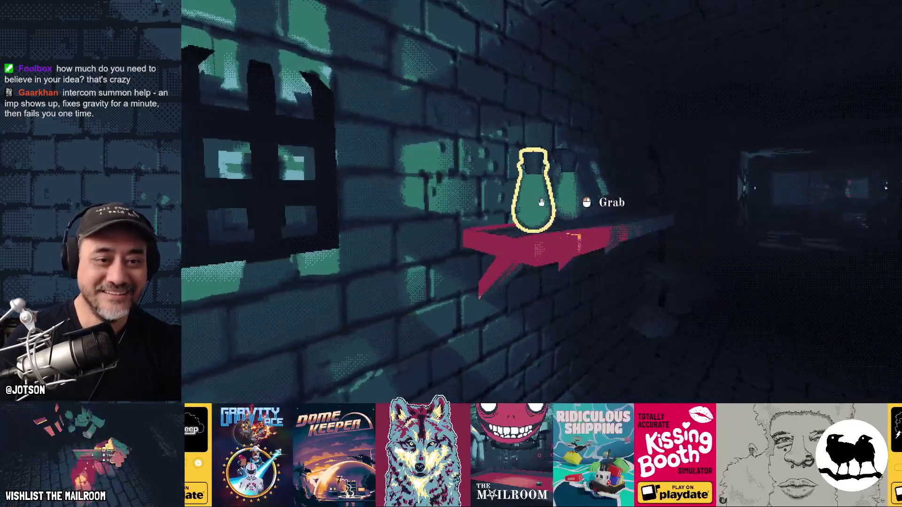
pyautogui.click(541, 202)
pyautogui.click(541, 202)
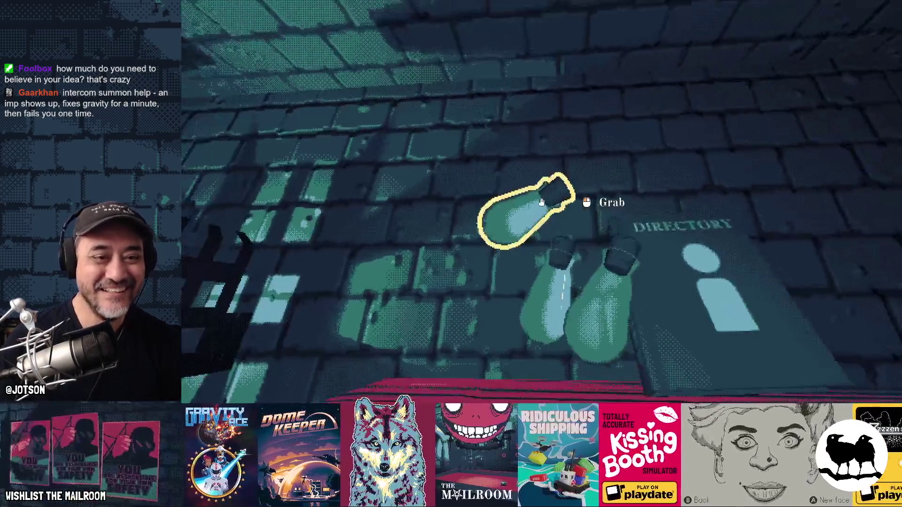
pyautogui.click(541, 202)
pyautogui.click(542, 202)
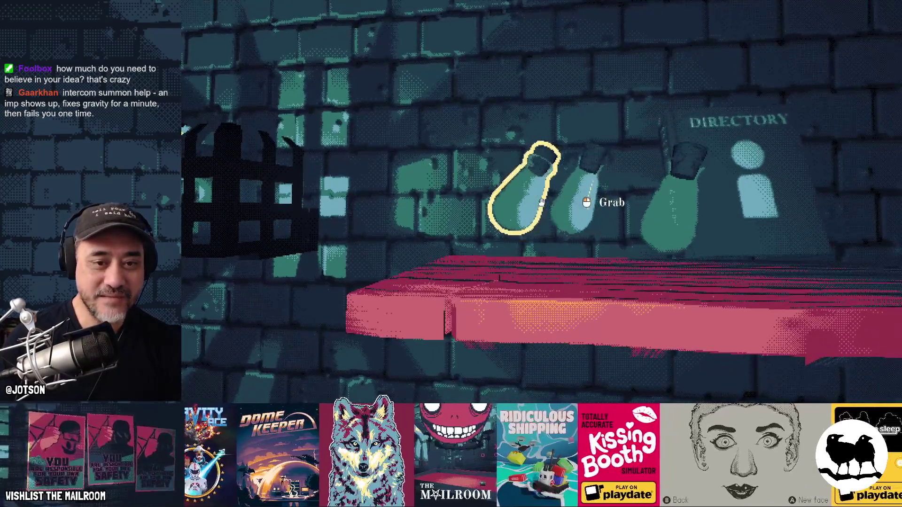
pyautogui.click(541, 202)
pyautogui.click(542, 202)
# Grab and release the outlined bottle, then push the skull chandelier twice to swing it.
pyautogui.click(542, 202)
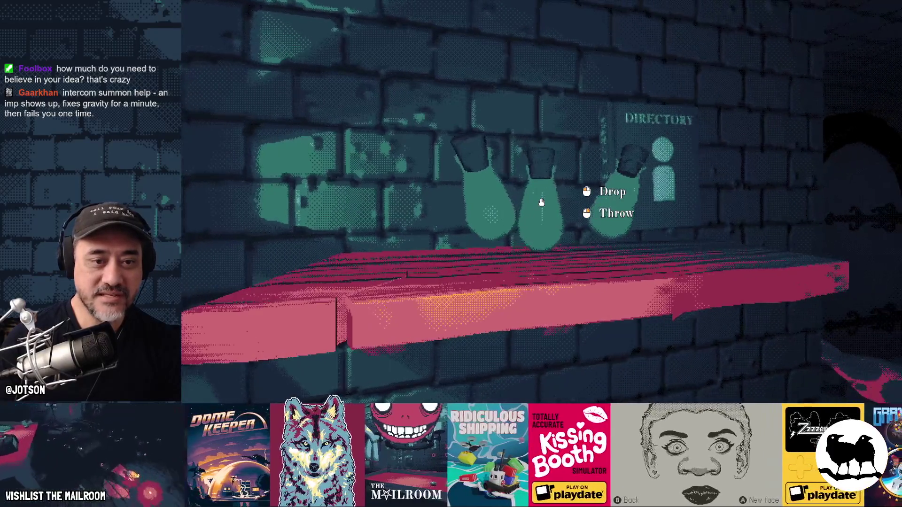
pyautogui.click(542, 202)
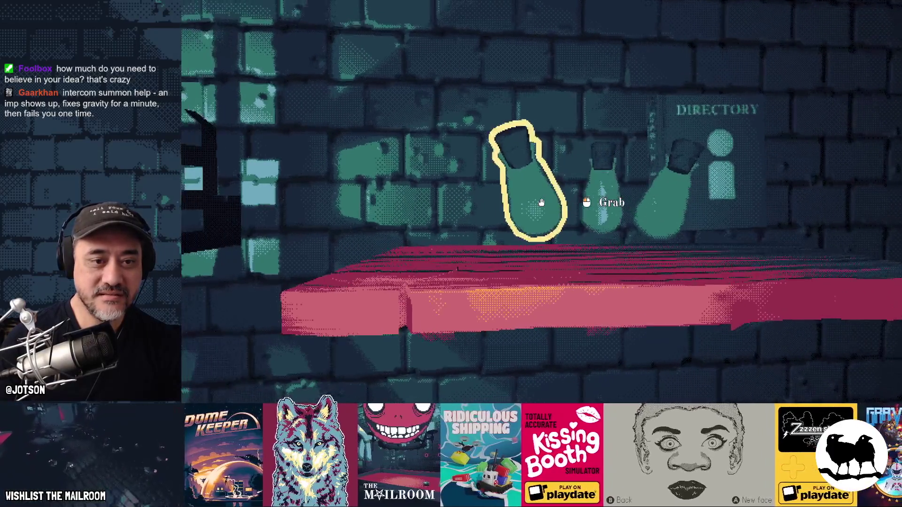
pyautogui.click(541, 202)
pyautogui.click(541, 202)
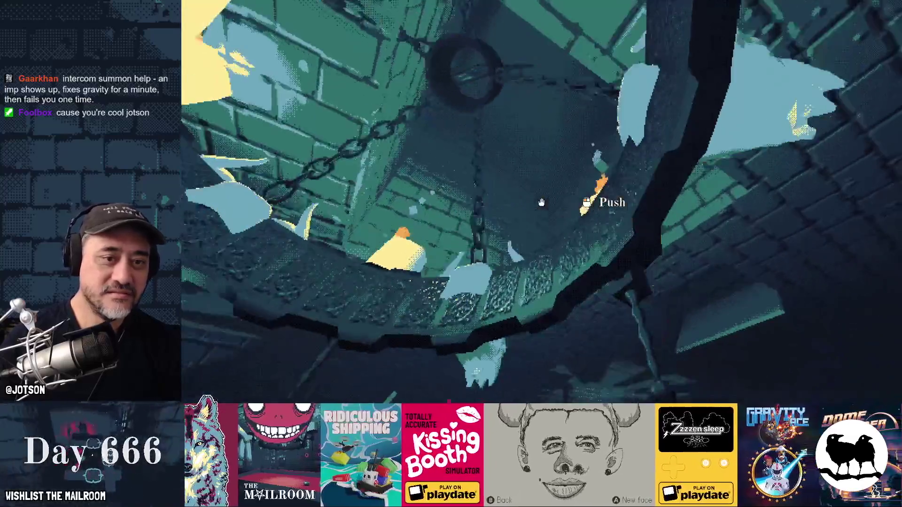
pyautogui.click(541, 202)
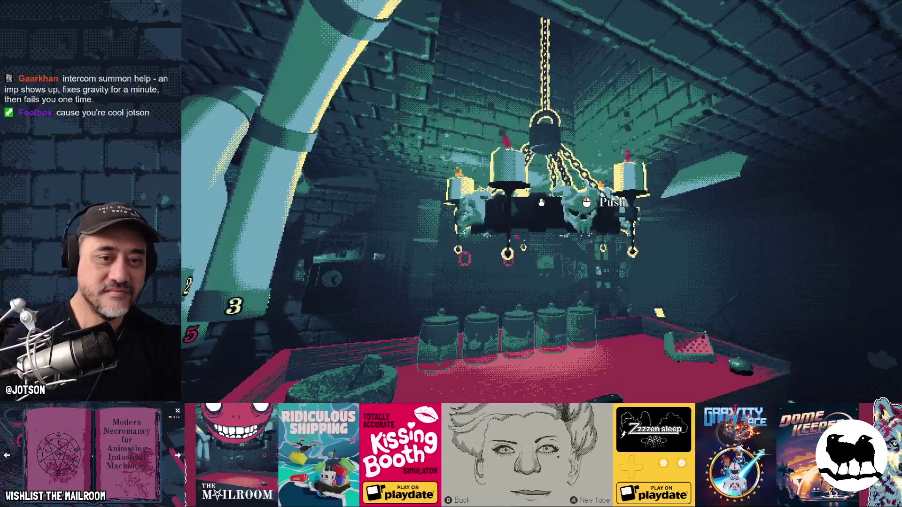
pyautogui.click(542, 202)
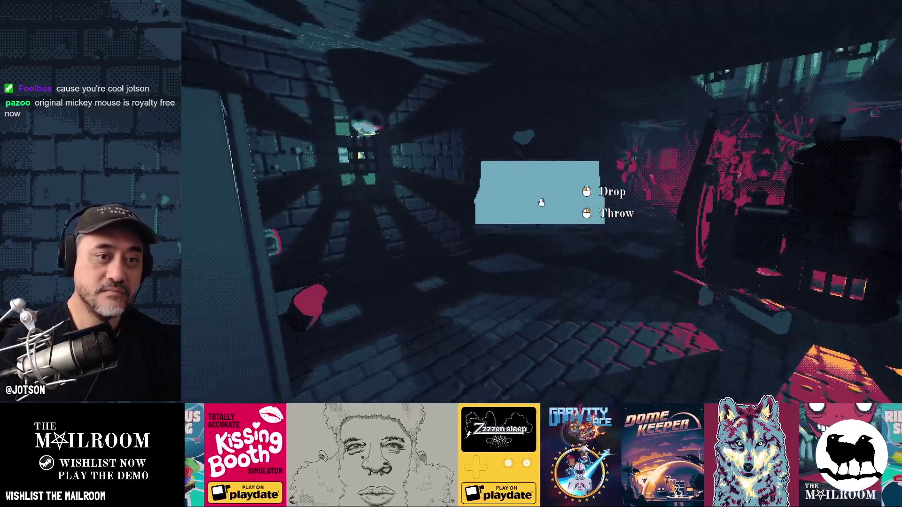
# Drop and re-grab the wooden blocks, planks and sign being carried.
pyautogui.click(541, 202)
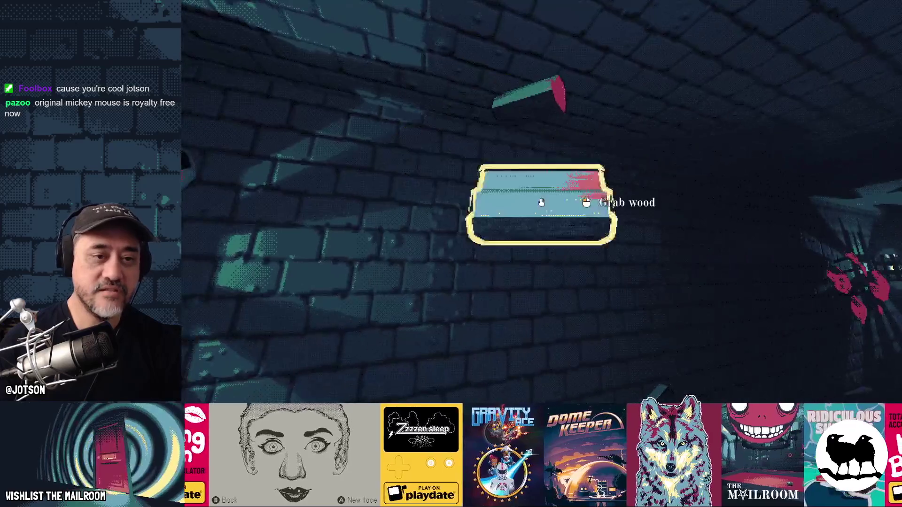
pyautogui.click(541, 202)
pyautogui.click(541, 202)
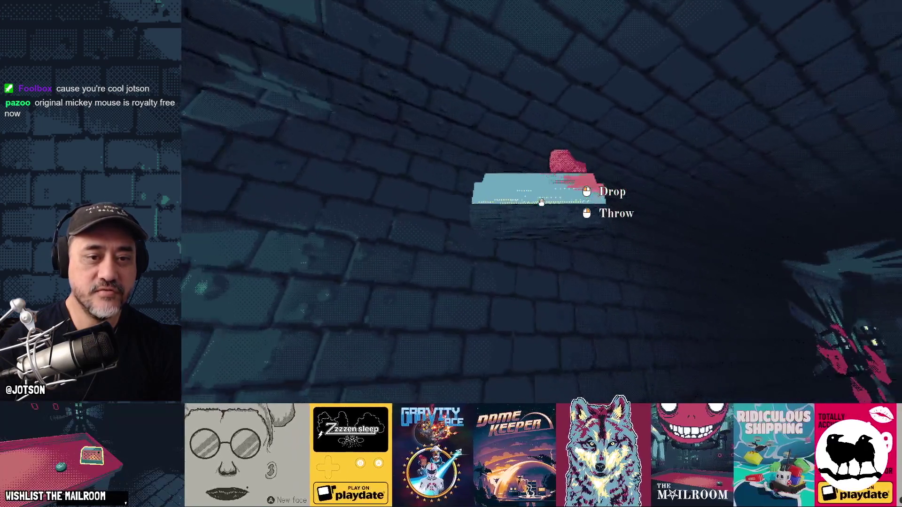
pyautogui.click(541, 202)
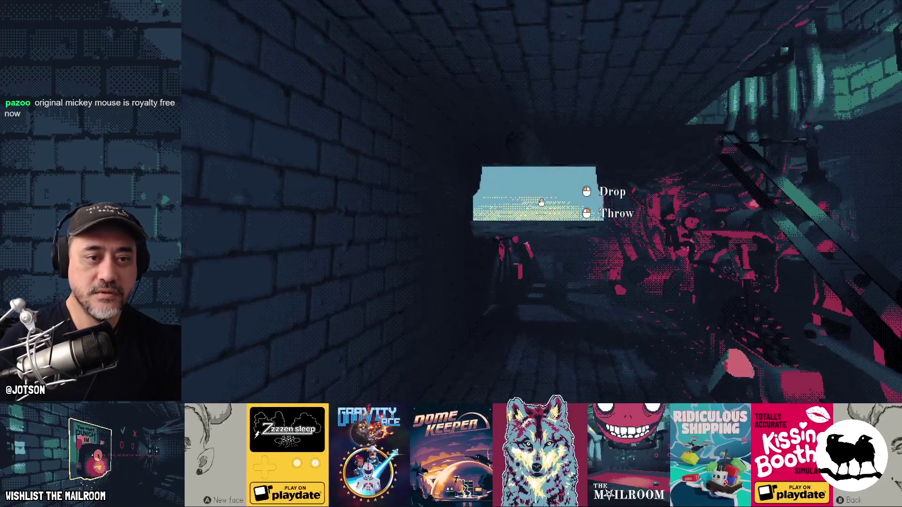
pyautogui.click(542, 202)
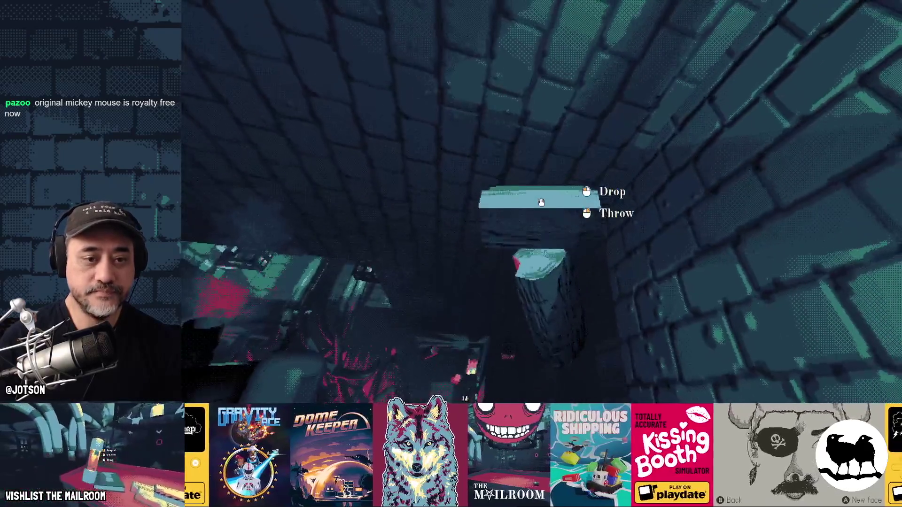
pyautogui.click(541, 202)
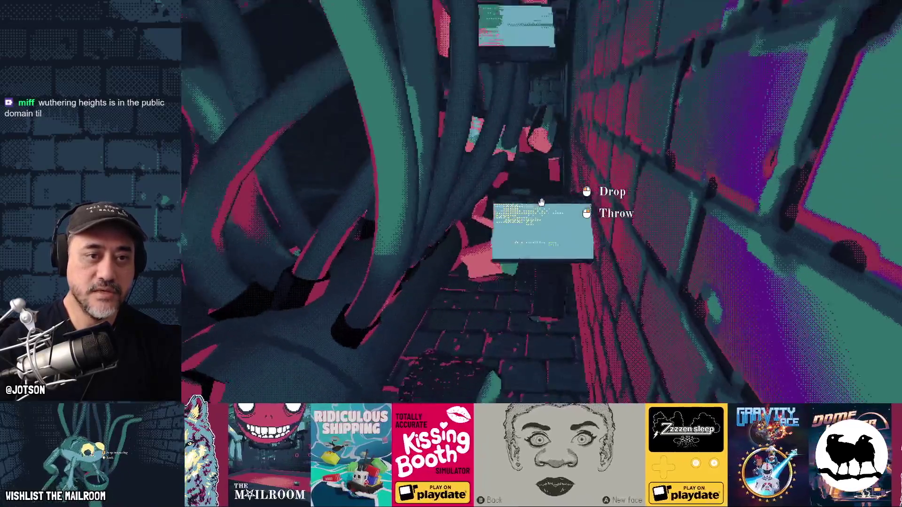
pyautogui.click(542, 202)
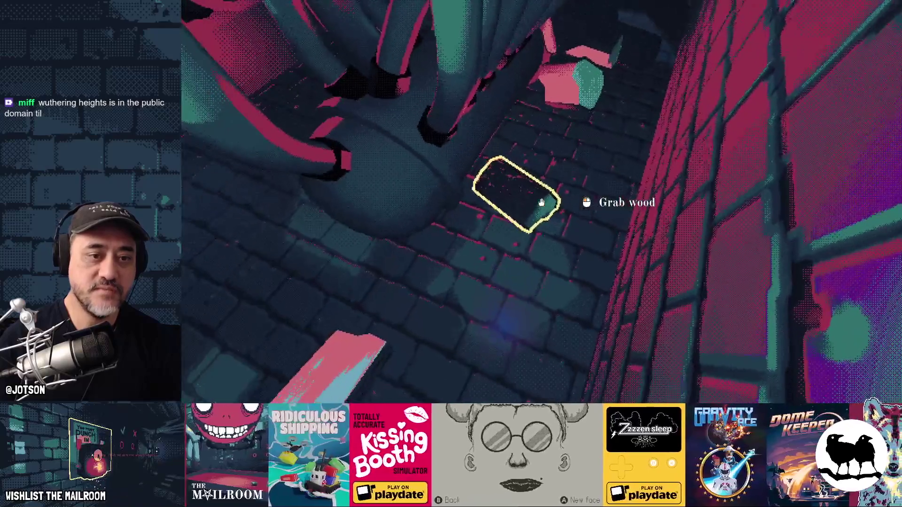
# Grab and release several wood planks, including one by the bin, then walk down the corridor.
pyautogui.click(542, 202)
pyautogui.click(541, 202)
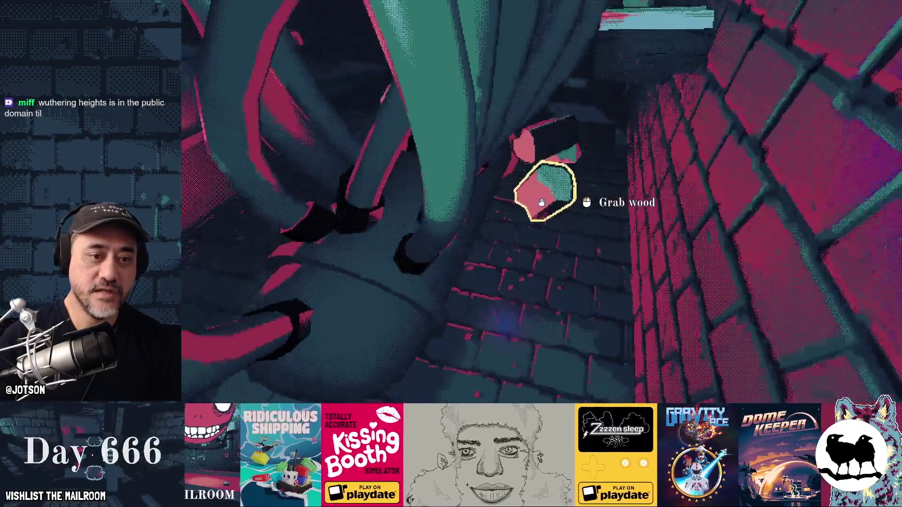
pyautogui.click(541, 202)
pyautogui.click(541, 202)
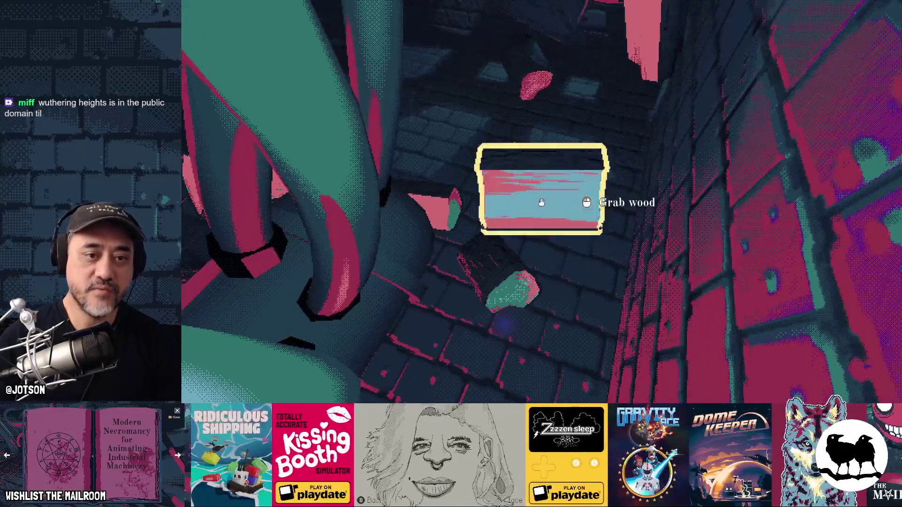
pyautogui.click(541, 202)
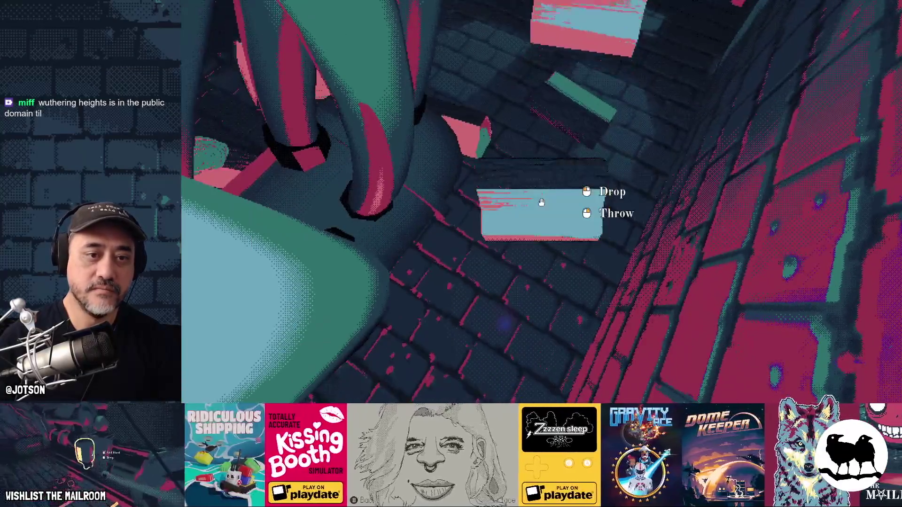
pyautogui.click(541, 202)
pyautogui.click(541, 202)
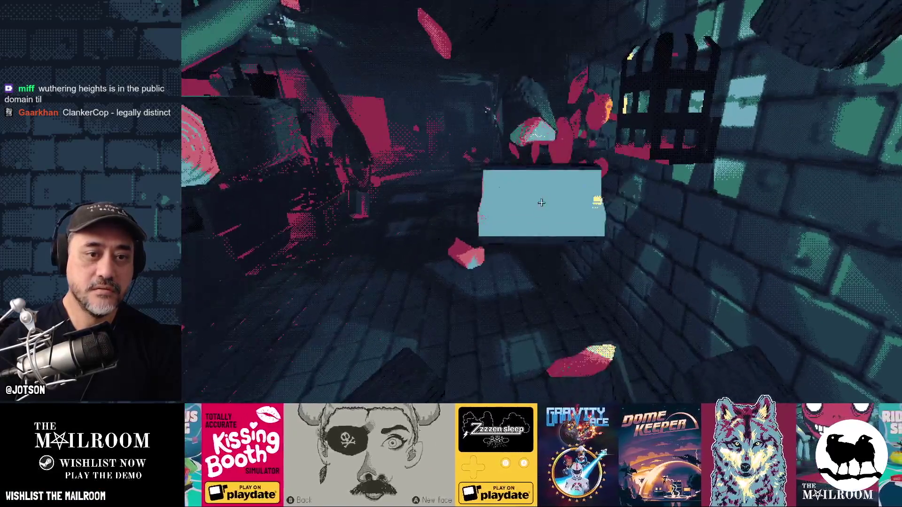
pyautogui.click(542, 202)
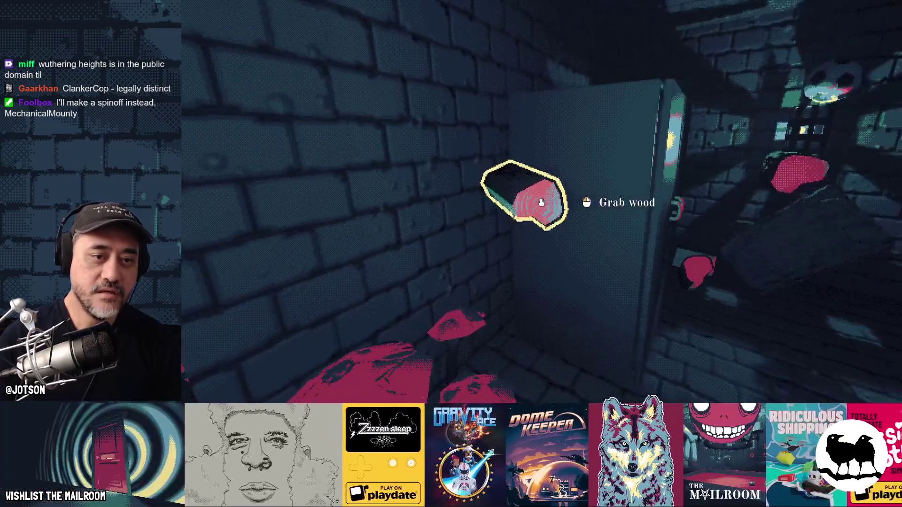
pyautogui.click(541, 202)
pyautogui.click(541, 203)
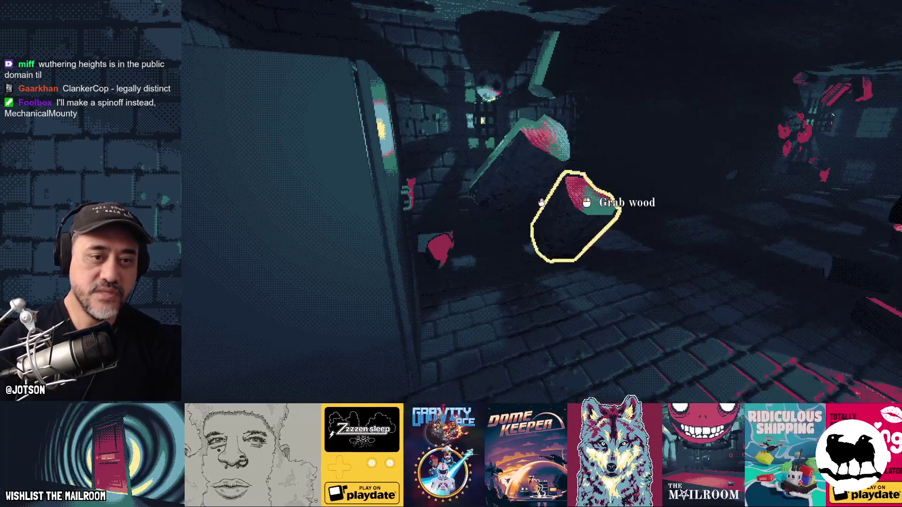
pyautogui.press('w')
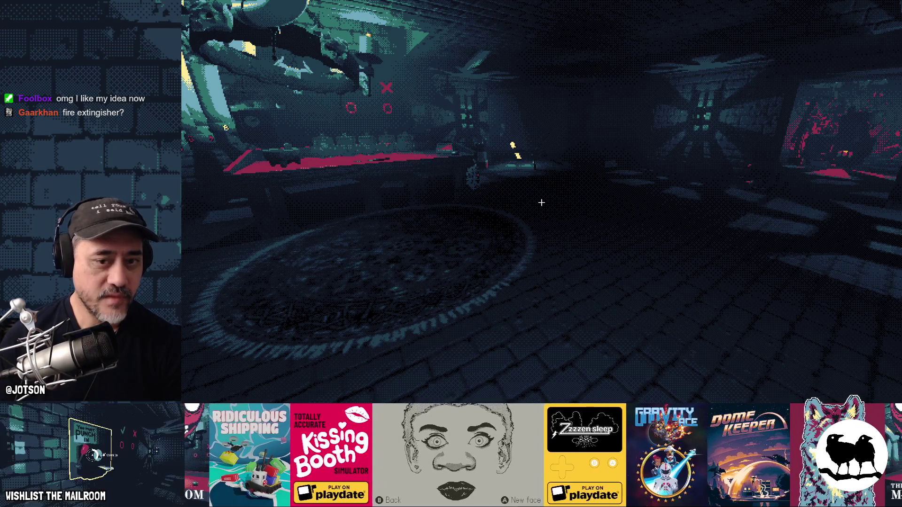
# Walk through the red-lit doorway, past the fire extinguisher and pink counter, to the glowing fuse.
pyautogui.press('w')
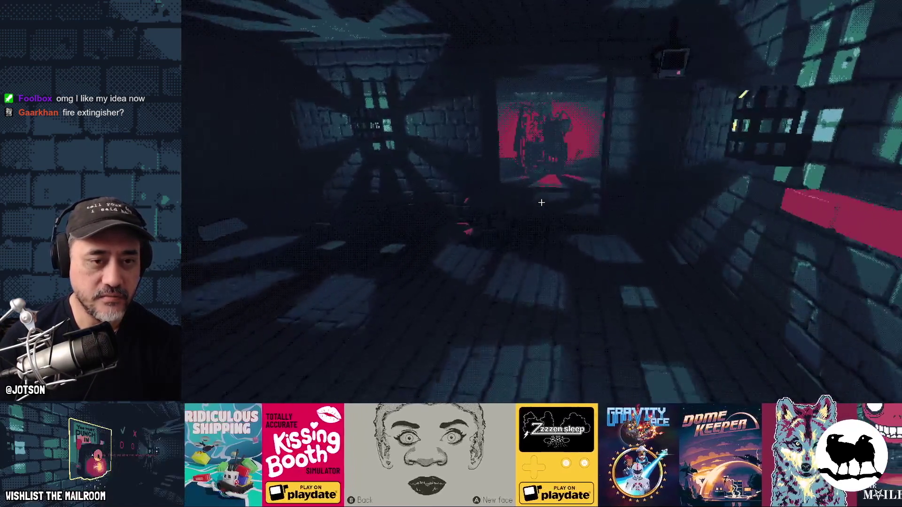
pyautogui.press('w')
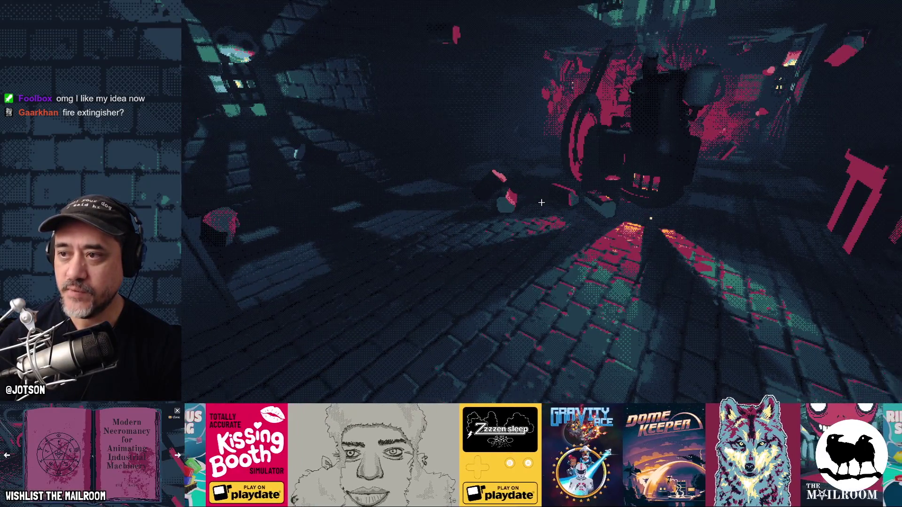
pyautogui.press('w')
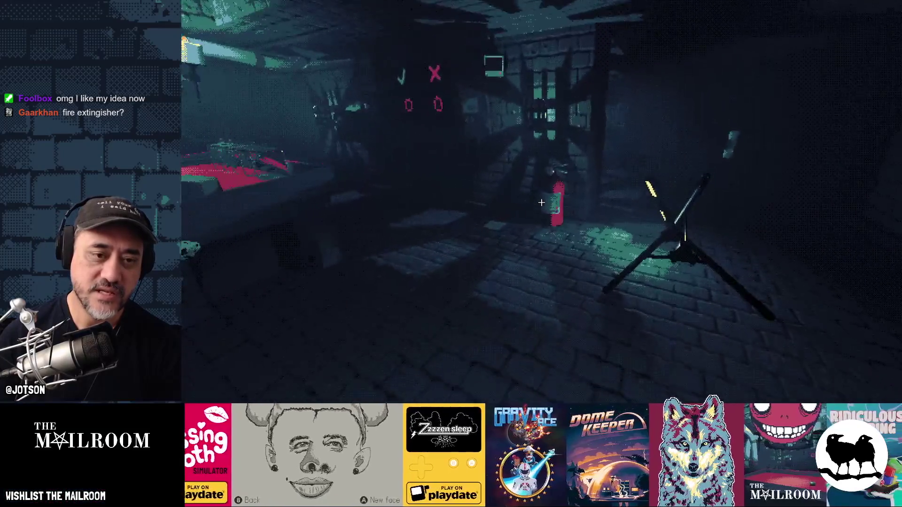
pyautogui.press('w')
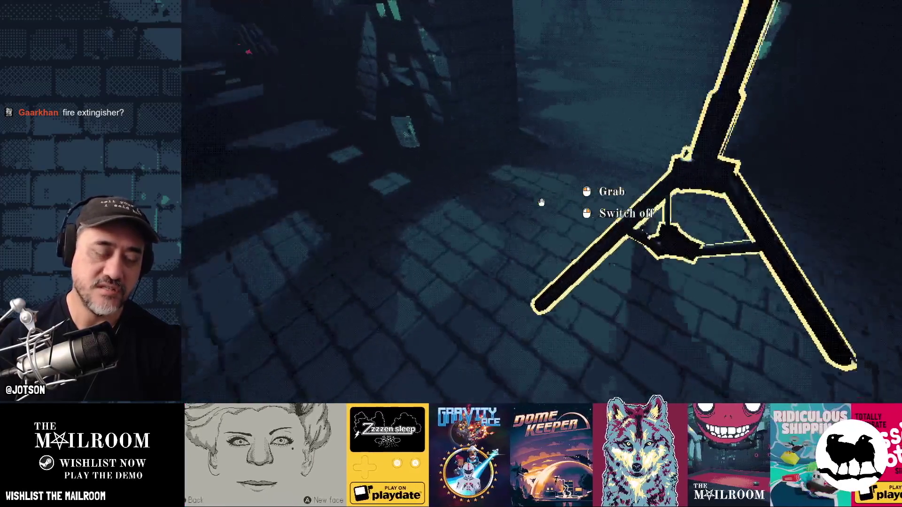
pyautogui.press('w')
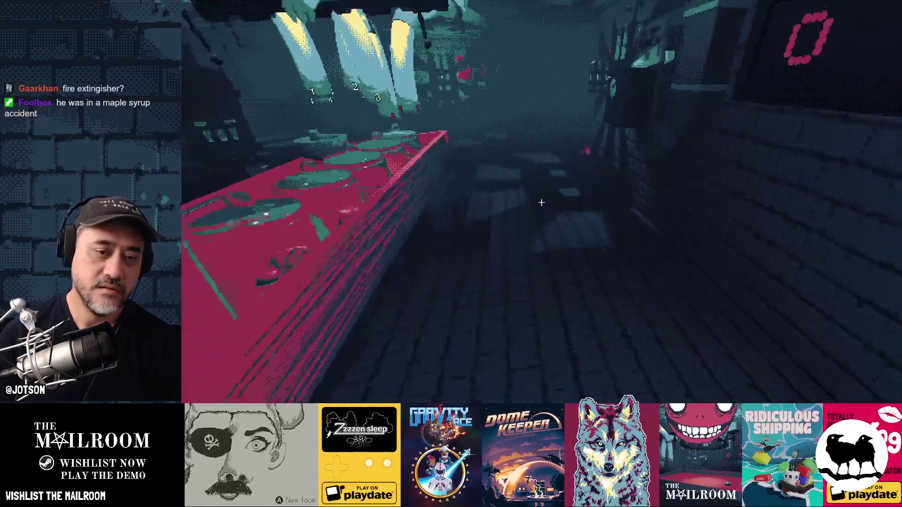
pyautogui.press('w')
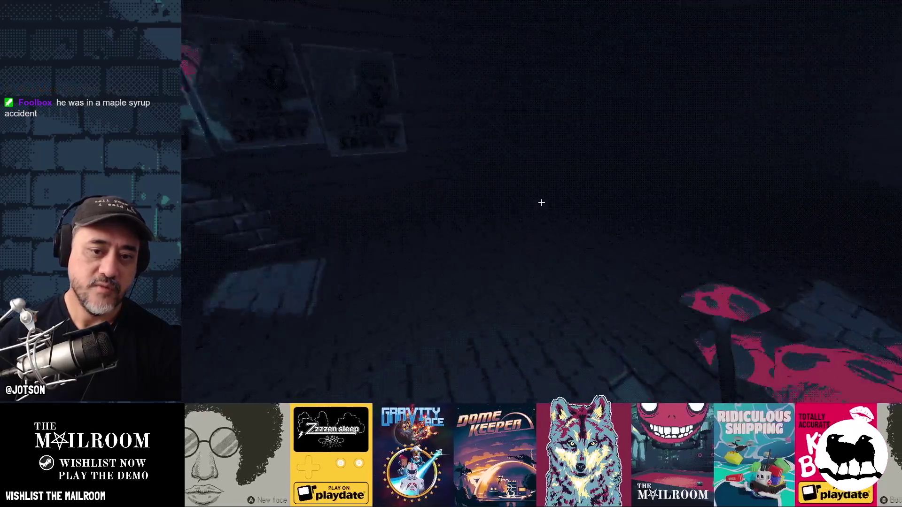
pyautogui.press('w')
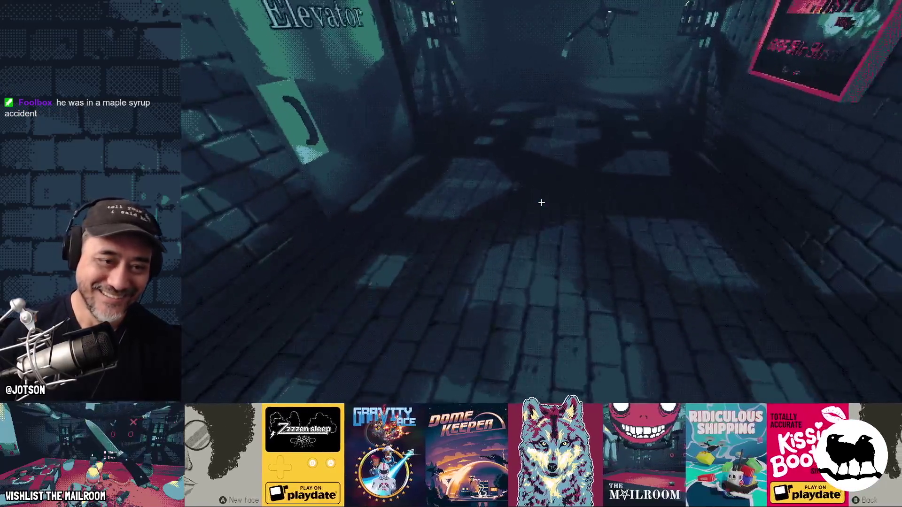
pyautogui.press('w')
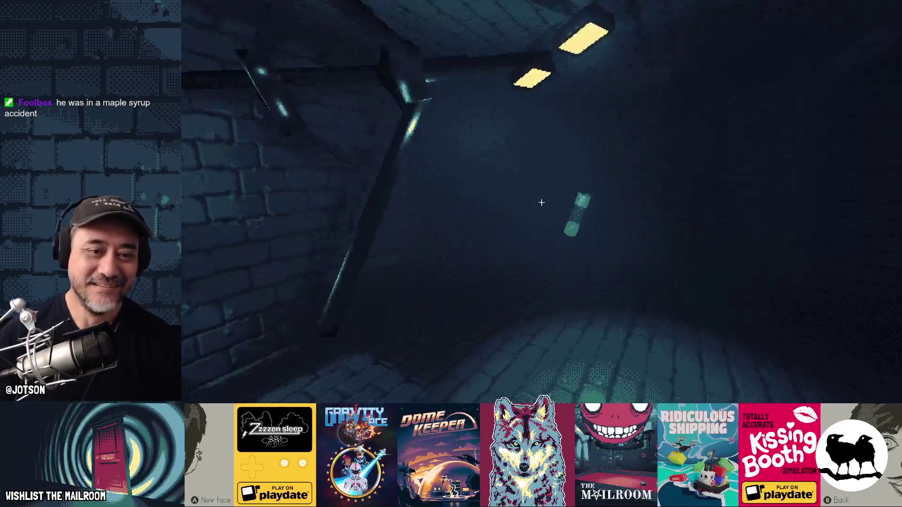
# Pick up and drop the fuse, then leave the game for the Godot editor.
pyautogui.click(542, 202)
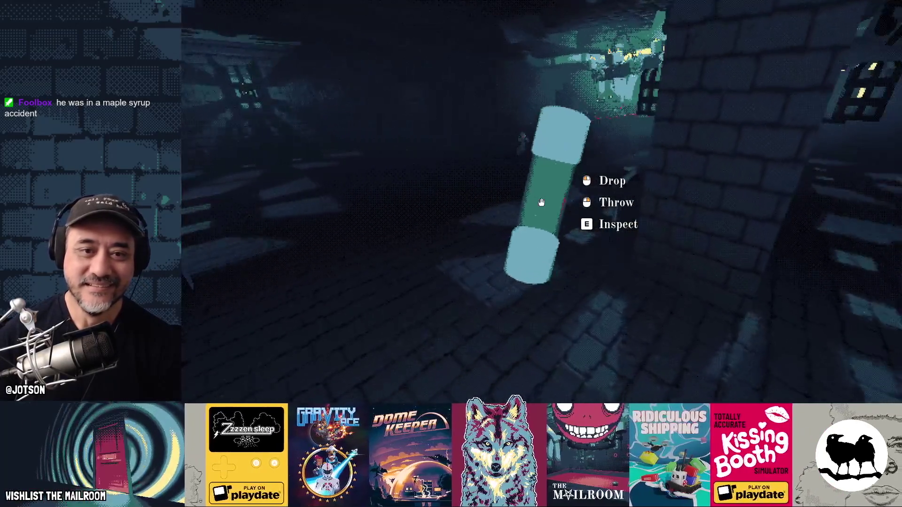
pyautogui.click(541, 203)
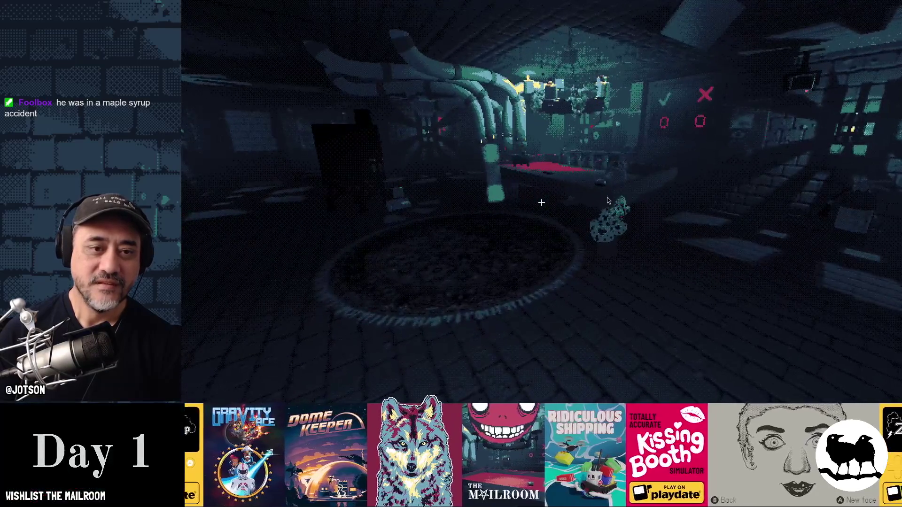
pyautogui.hotkey('alt', 'Tab')
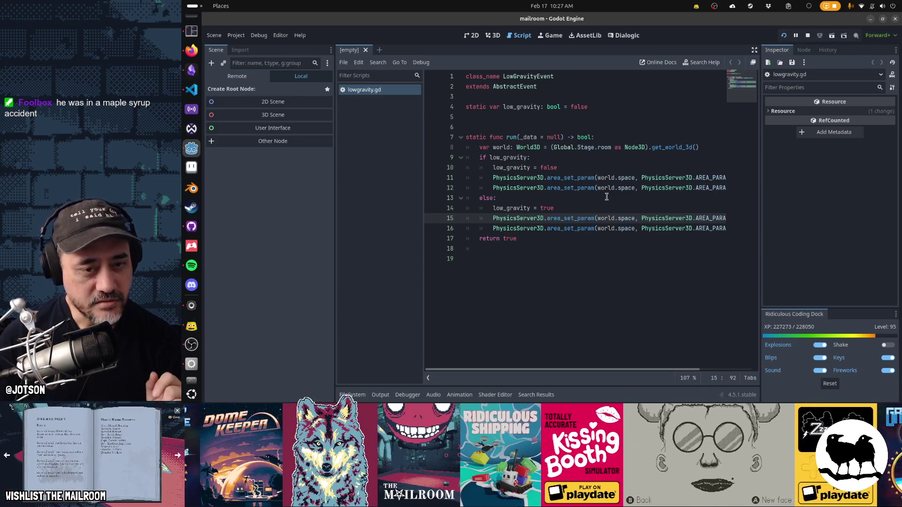
# Open player.gd via quick search for 'player.g' and search 'gravity' to reach line 291.
pyautogui.hotkey('shift', 'alt', 'o')
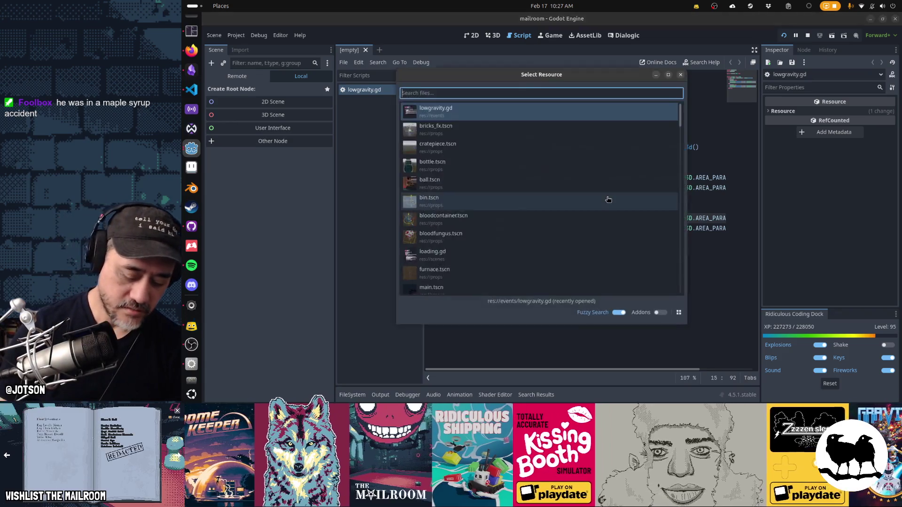
pyautogui.write('player.g')
pyautogui.press('Return')
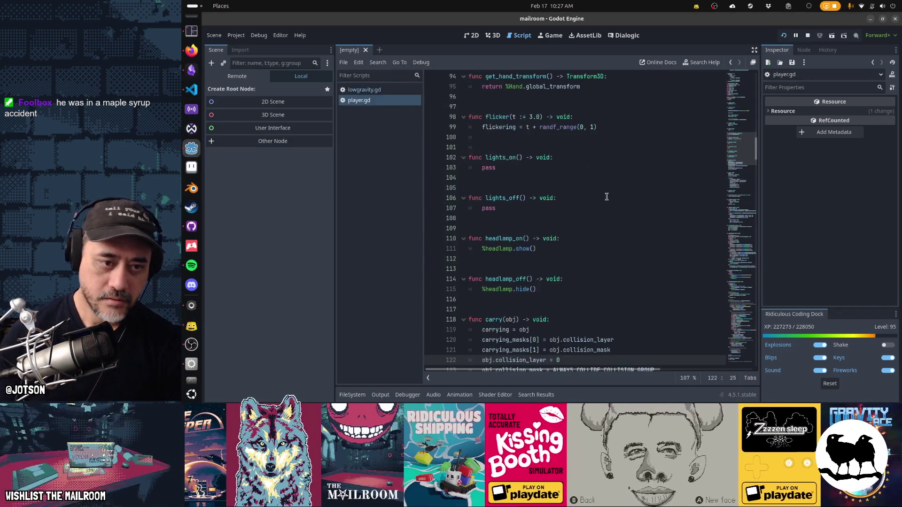
pyautogui.scroll(-3, 607, 196)
pyautogui.hotkey('ctrl', 'f')
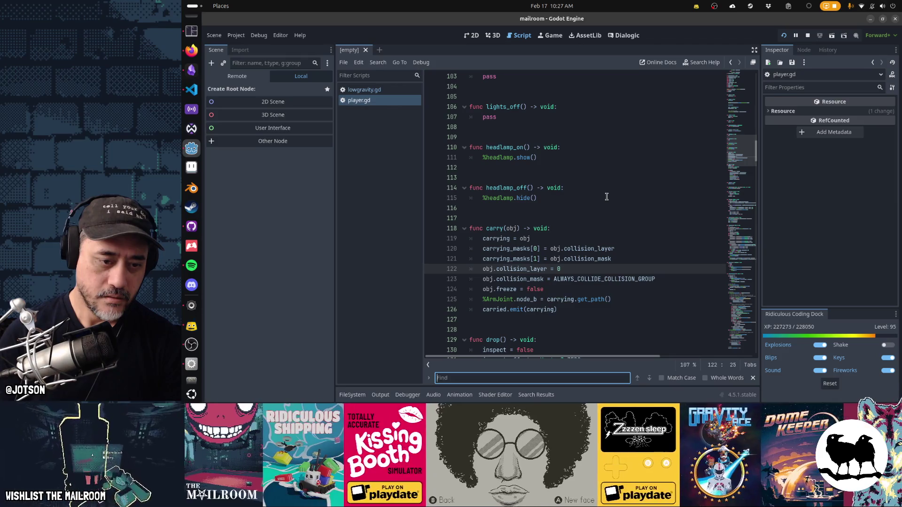
pyautogui.write('gravity')
pyautogui.press('Escape')
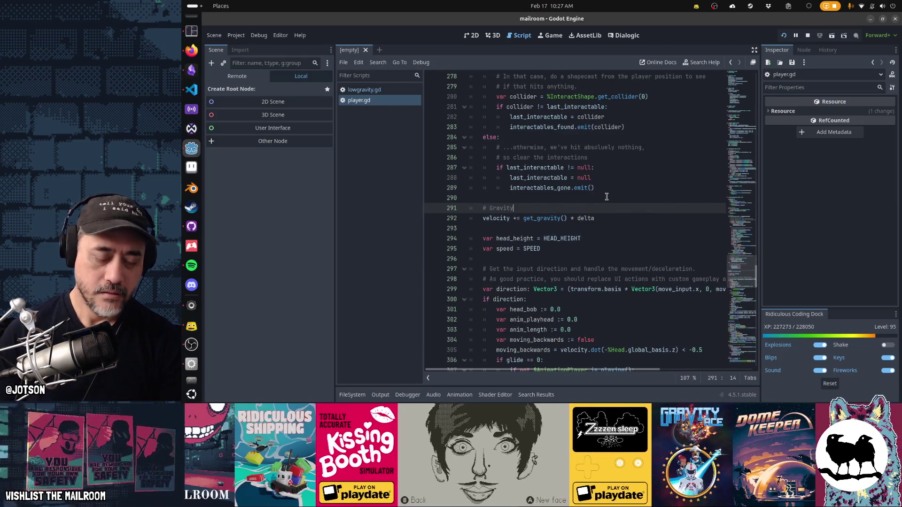
# Insert print(get_gravity()) above the gravity velocity line and save player.gd.
pyautogui.click(613, 221)
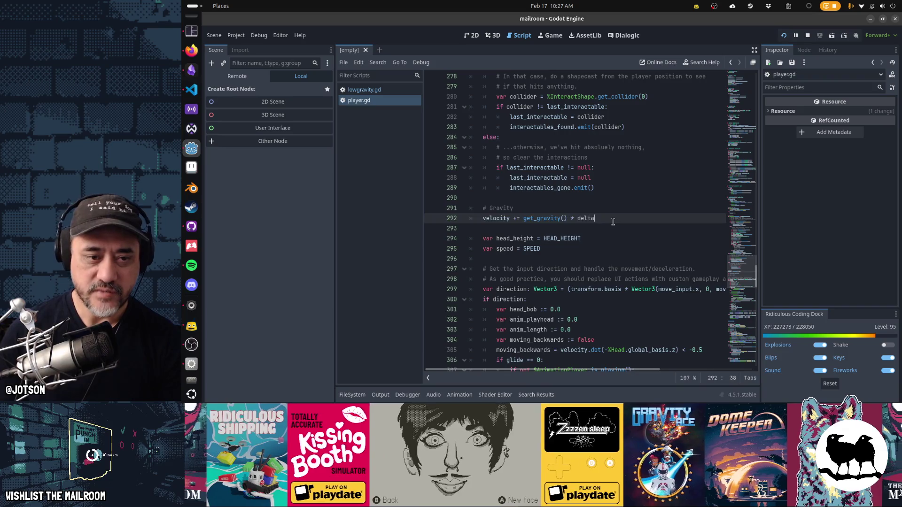
pyautogui.hotkey('ctrl', 'shift', 'Return')
pyautogui.write('print(get_gr')
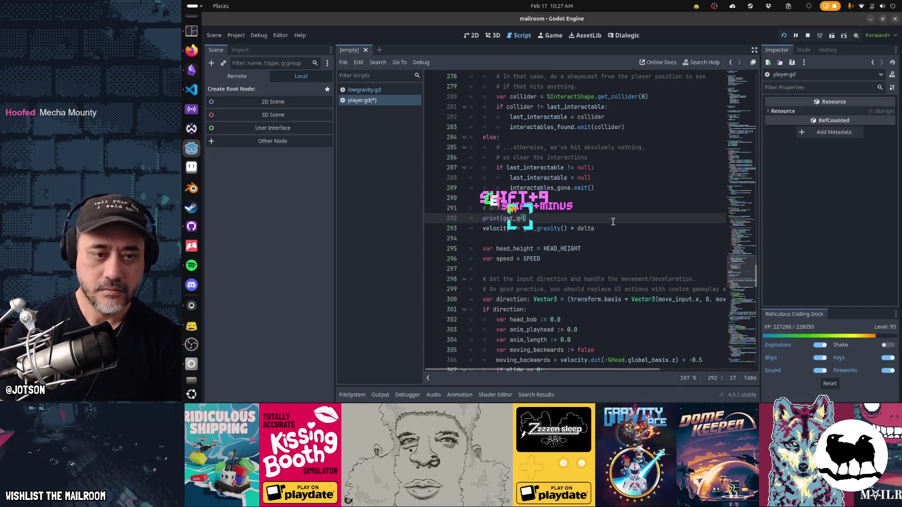
pyautogui.write('avity())')
pyautogui.hotkey('ctrl', 's')
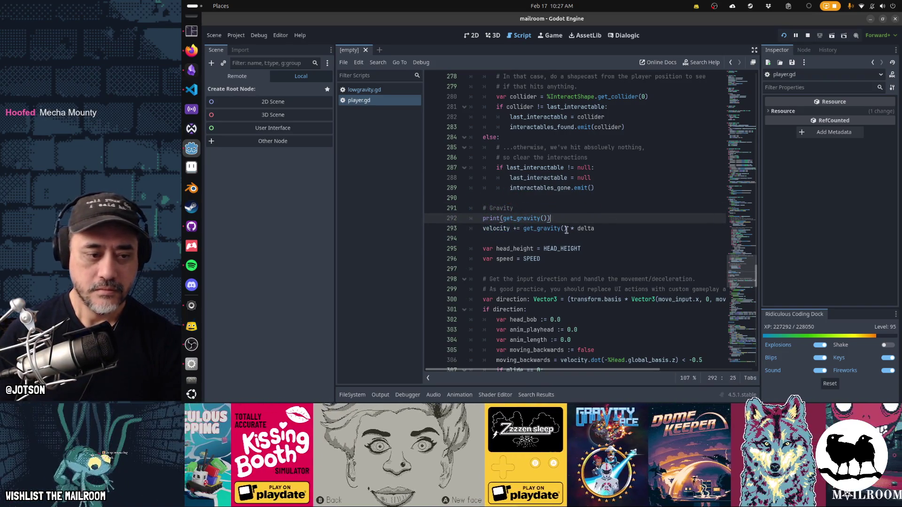
# Resume the running game to log gravity (0.0, 0.0, 0.0), then cut the print line.
pyautogui.click(383, 399)
pyautogui.hotkey('alt', 'Tab')
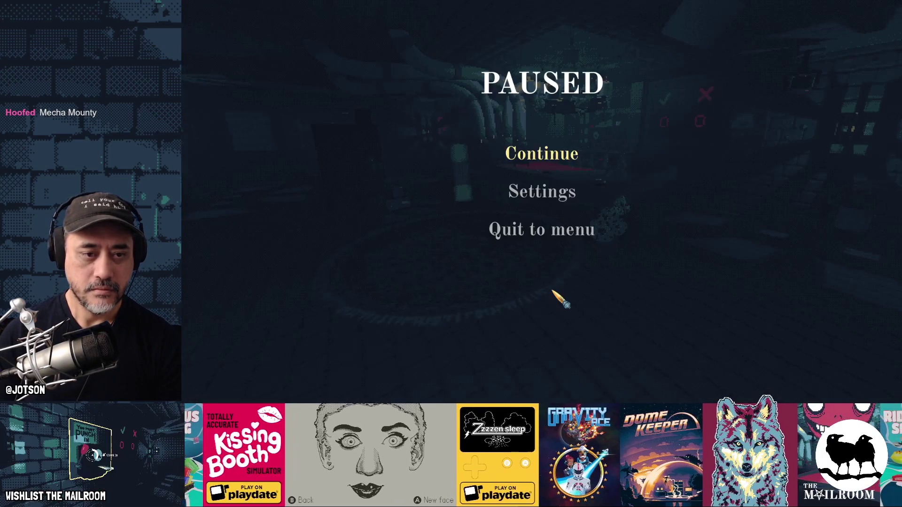
pyautogui.click(545, 154)
pyautogui.hotkey('alt', 'Tab')
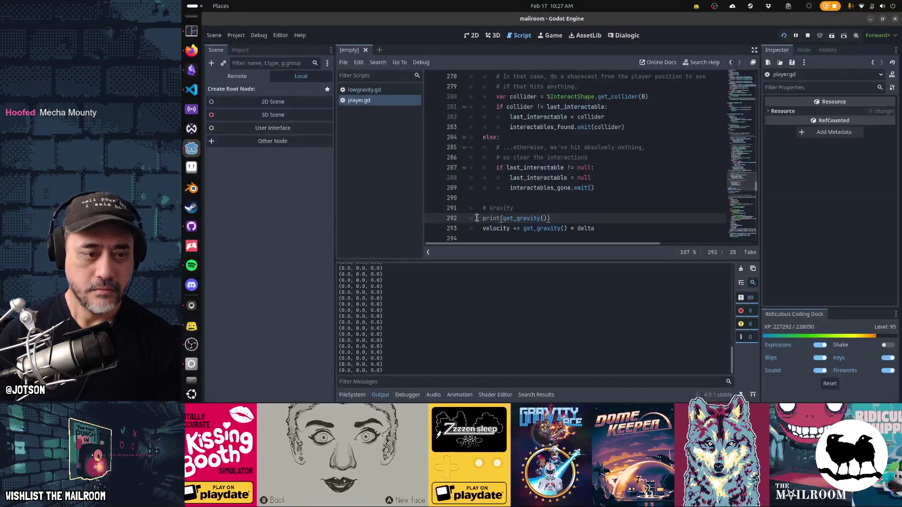
pyautogui.hotkey('ctrl', 'x')
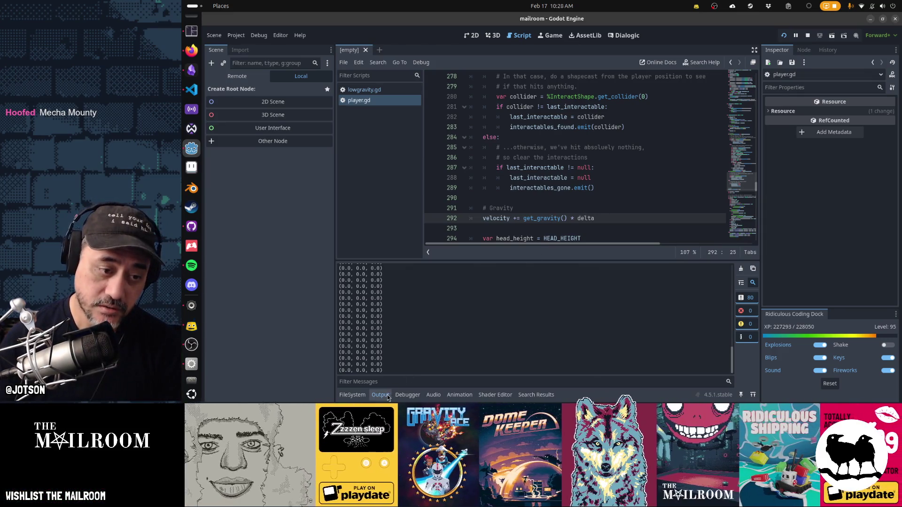
# Hide the output log and select get_gravity() on line 292.
pyautogui.hotkey('ctrl', 'j')
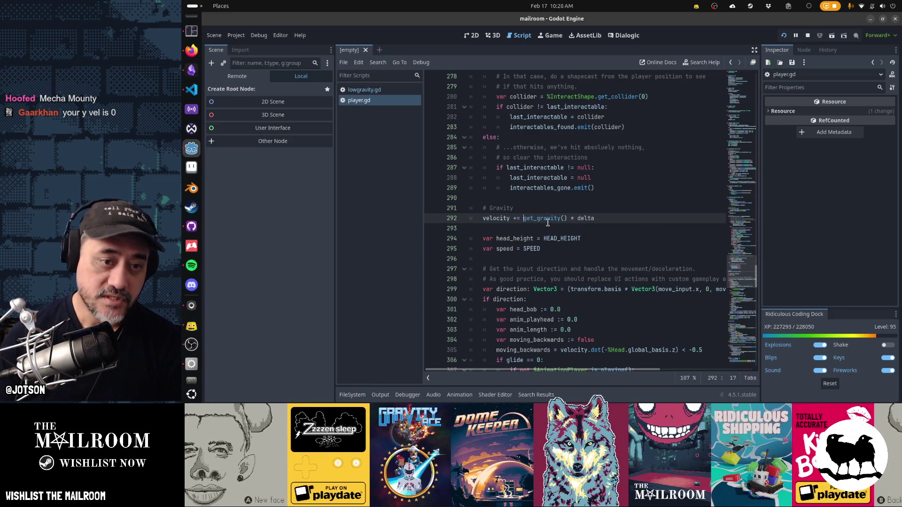
pyautogui.doubleClick(545, 219)
pyautogui.hotkey('shift', 'End')
pyautogui.hotkey('shift', 'Left')
pyautogui.hotkey('shift', 'Left')
pyautogui.hotkey('shift', 'Left')
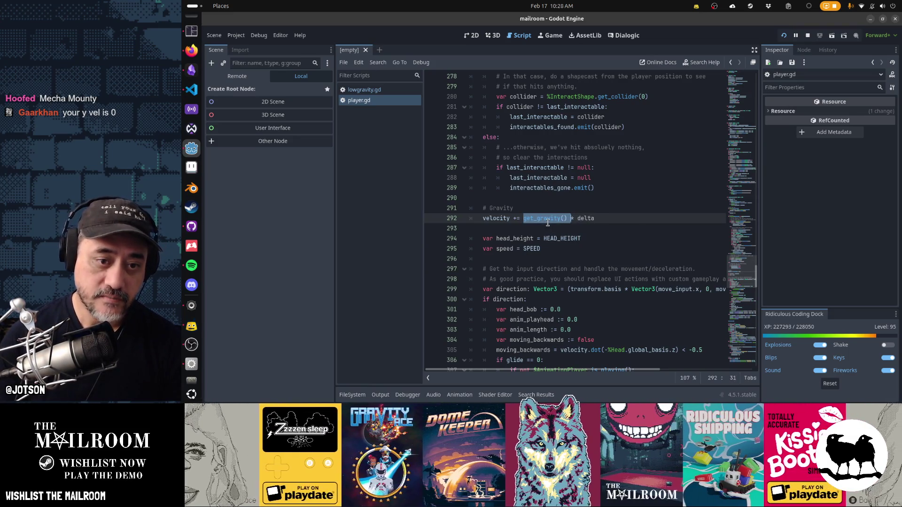
# Scroll down to inspect the velocity.x and velocity.z deceleration lines.
pyautogui.scroll(15, 547, 223)
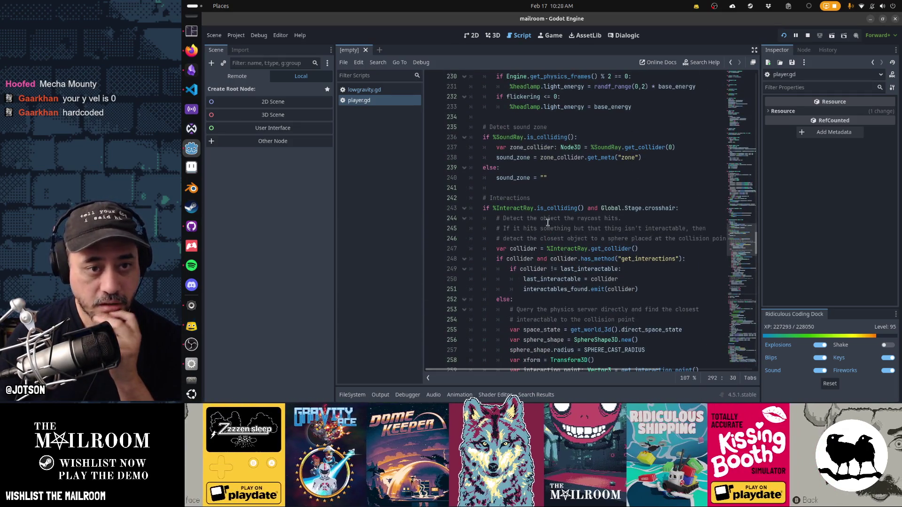
pyautogui.scroll(6, 547, 222)
pyautogui.scroll(-4, 547, 222)
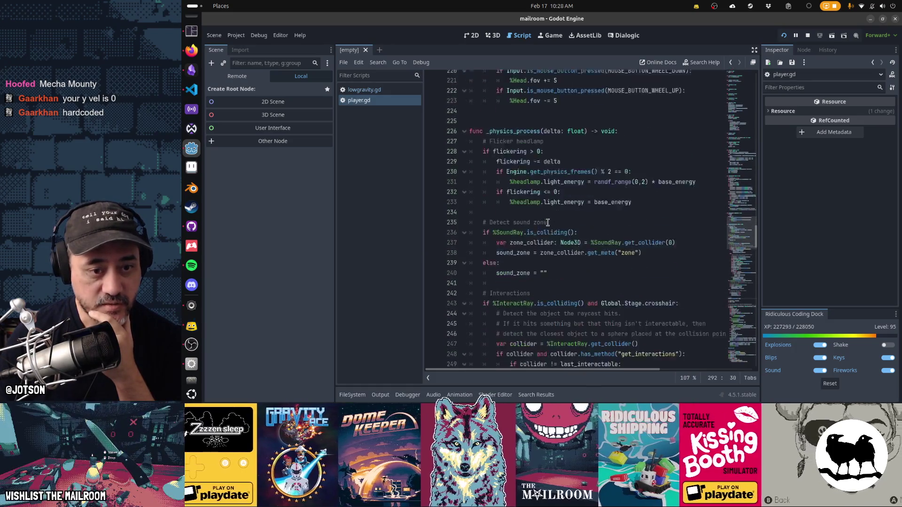
pyautogui.scroll(-10, 547, 222)
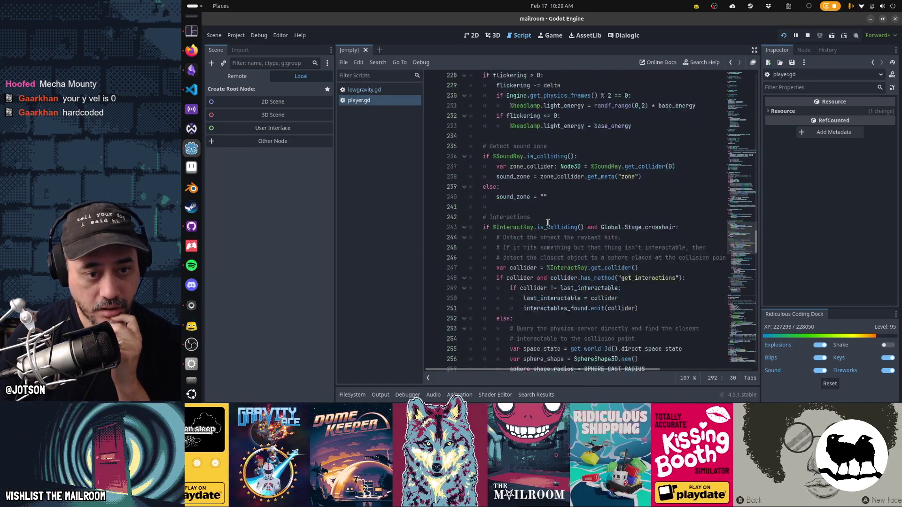
pyautogui.scroll(-11, 547, 222)
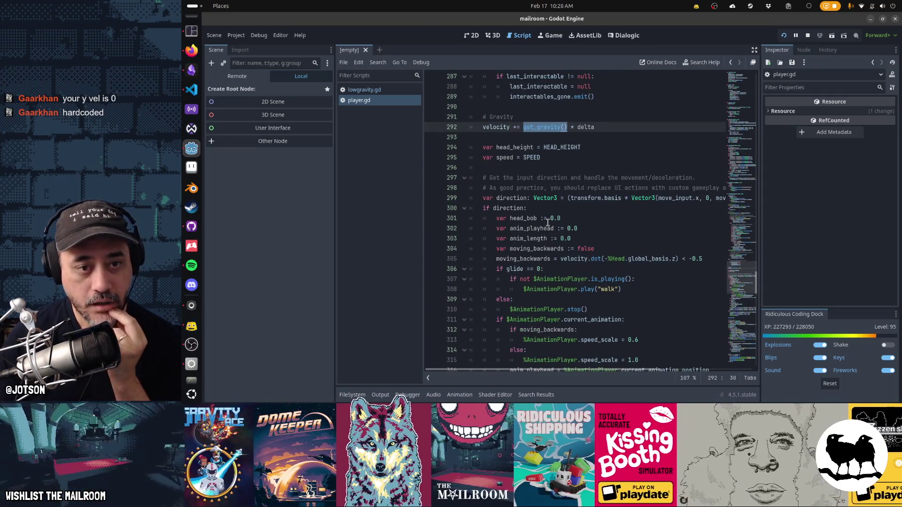
pyautogui.scroll(-6, 548, 222)
pyautogui.scroll(-4, 547, 223)
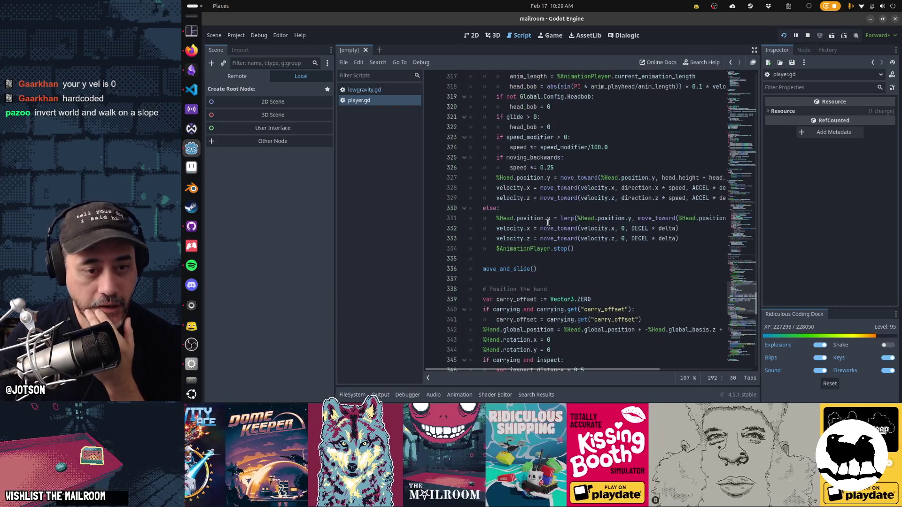
pyautogui.click(520, 271)
pyautogui.click(522, 229)
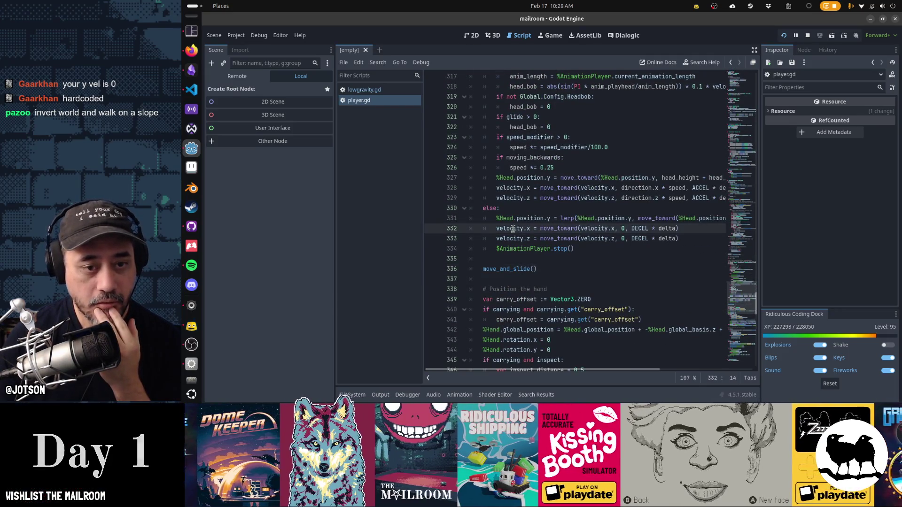
pyautogui.click(509, 237)
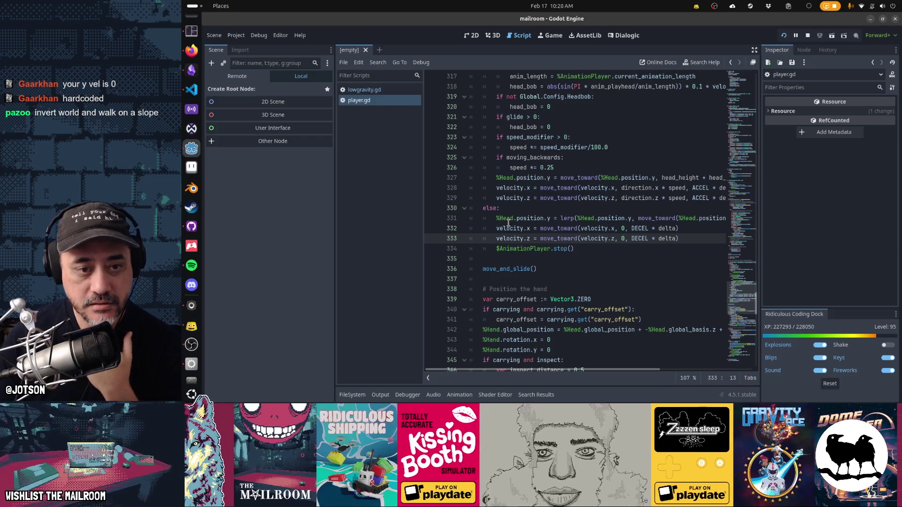
pyautogui.click(508, 228)
# Place the caret on velocity.x acceleration line 328 and select nearby velocity occurrences.
pyautogui.scroll(4, 508, 227)
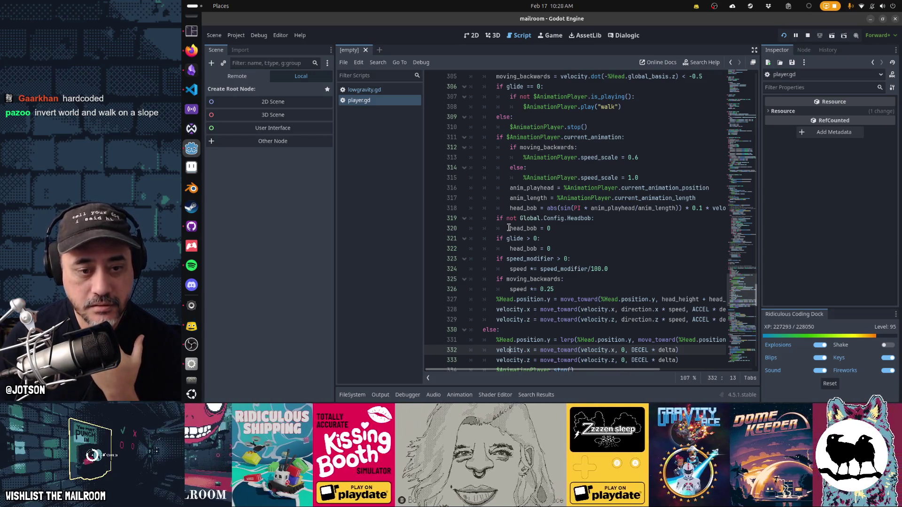
pyautogui.scroll(-2, 508, 228)
pyautogui.scroll(-2, 508, 228)
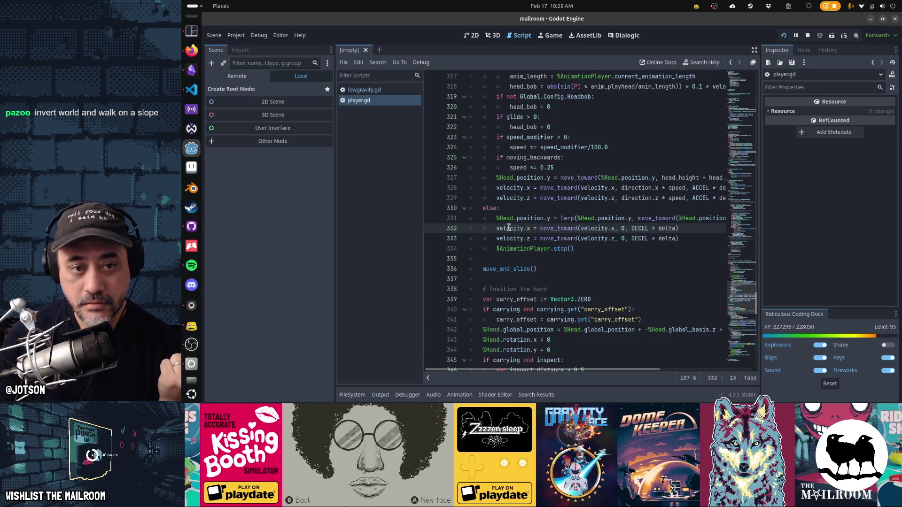
pyautogui.click(508, 188)
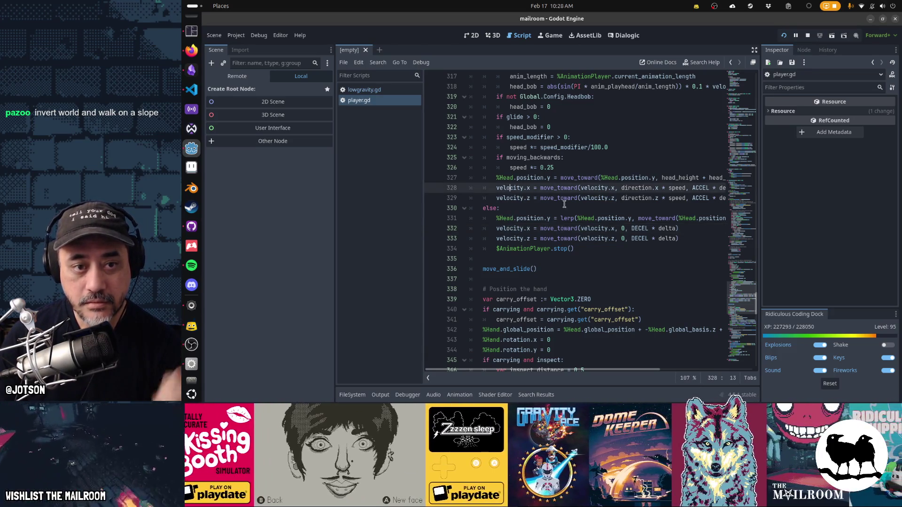
pyautogui.scroll(4, 572, 225)
pyautogui.hotkey('ctrl', 'd')
pyautogui.hotkey('ctrl', 'd')
pyautogui.hotkey('ctrl', 'd')
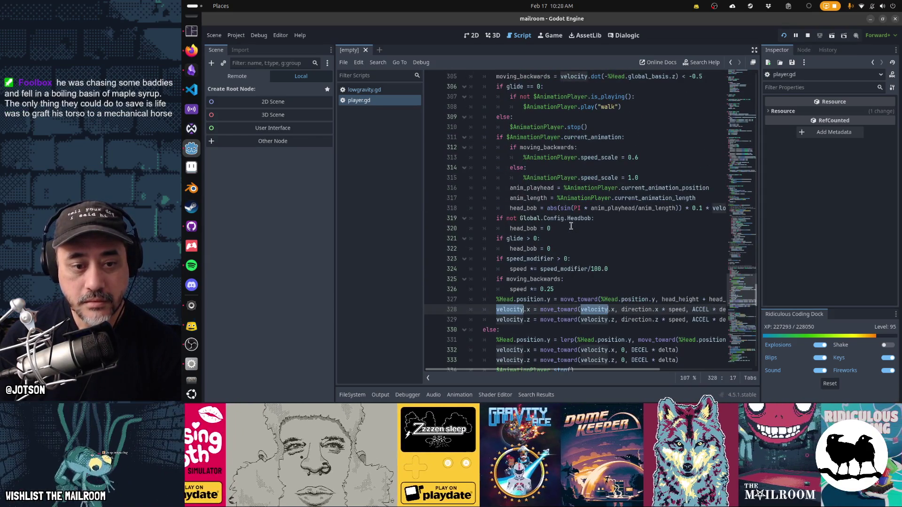
pyautogui.hotkey('ctrl', 'd')
pyautogui.hotkey('ctrl', 'd')
pyautogui.hotkey('ctrl', 'd')
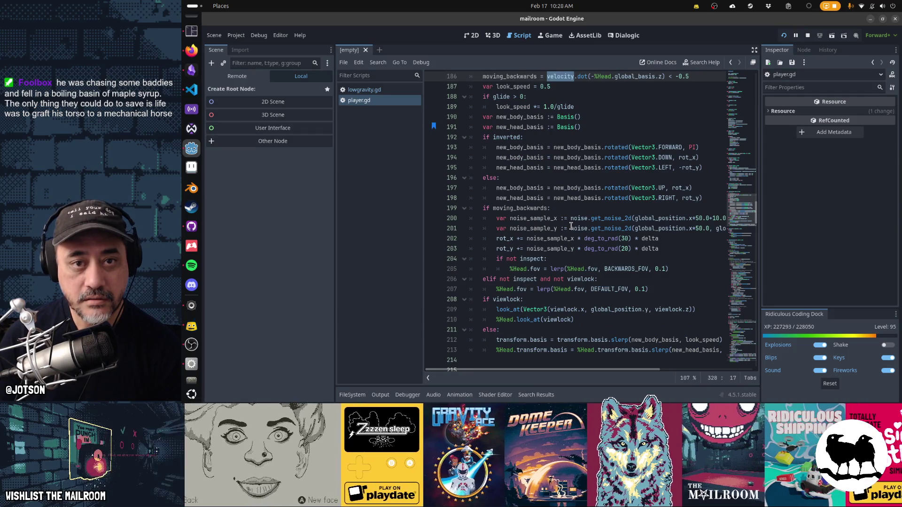
pyautogui.hotkey('ctrl', 'd')
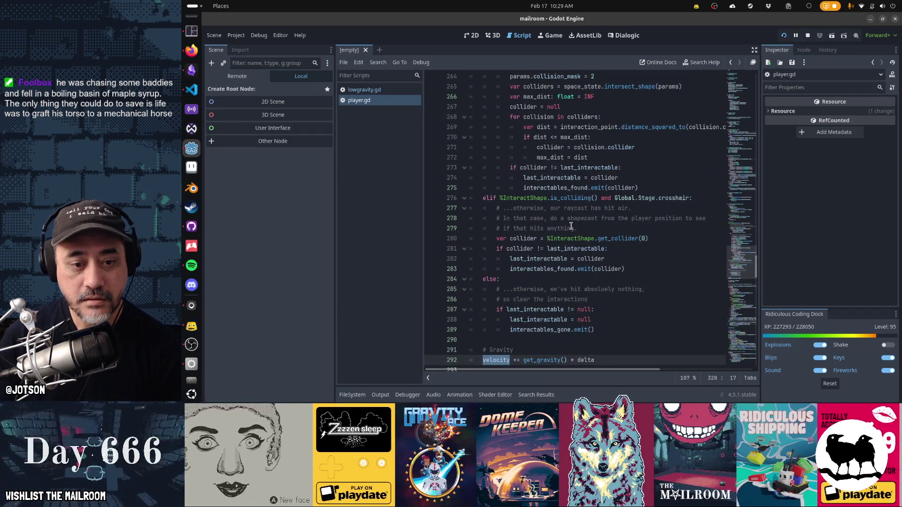
pyautogui.hotkey('ctrl', 'd')
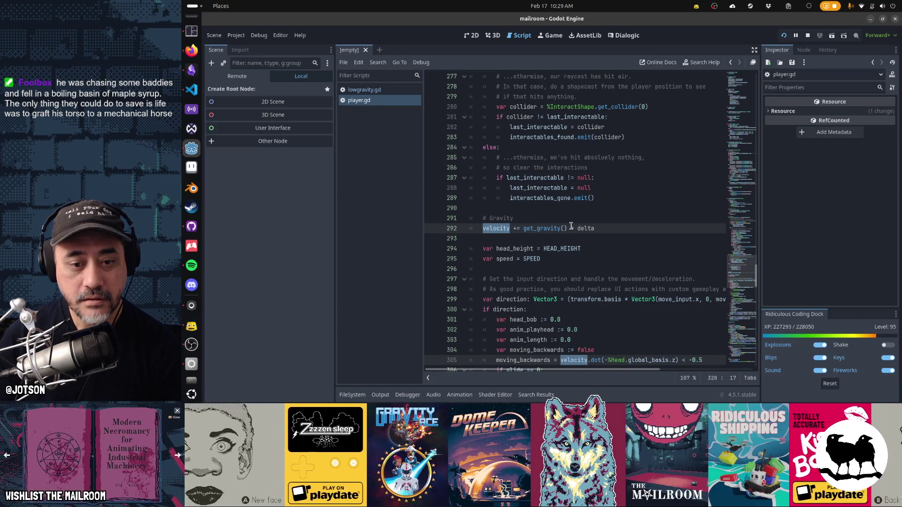
pyautogui.hotkey('ctrl', 'd')
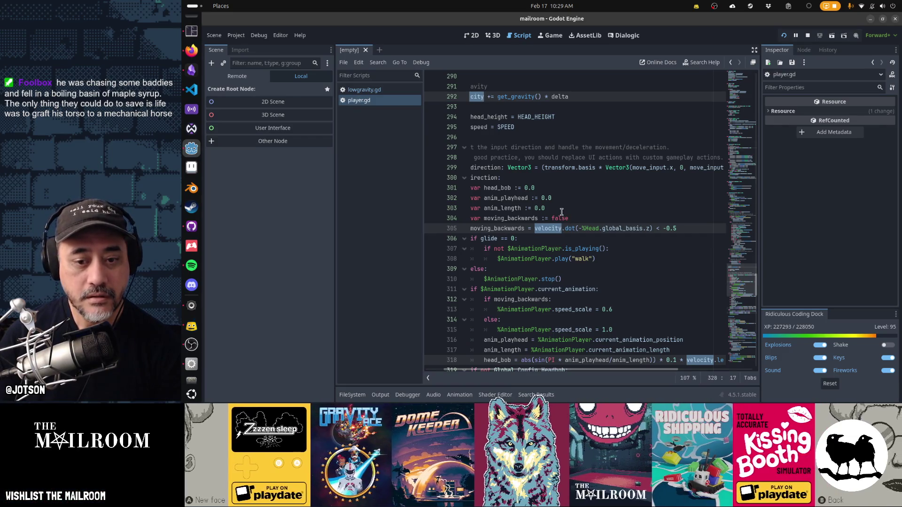
pyautogui.scroll(-6, 561, 212)
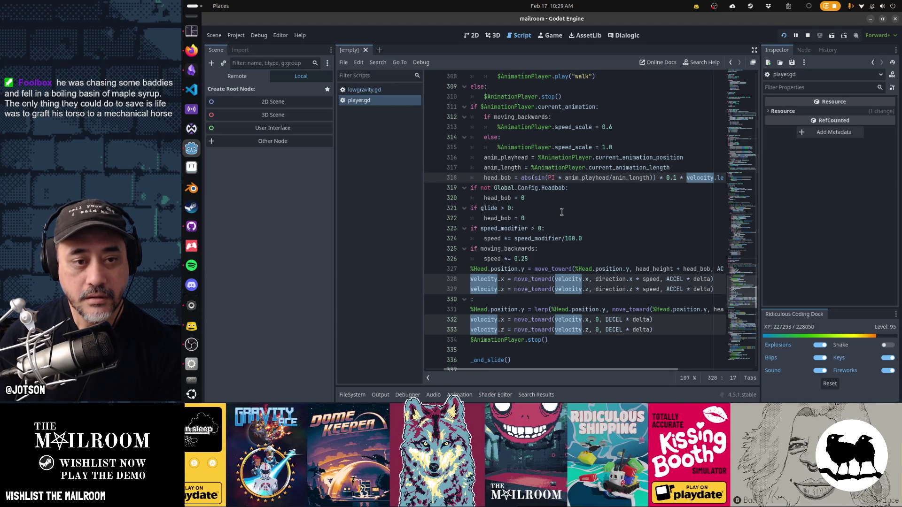
pyautogui.click(555, 289)
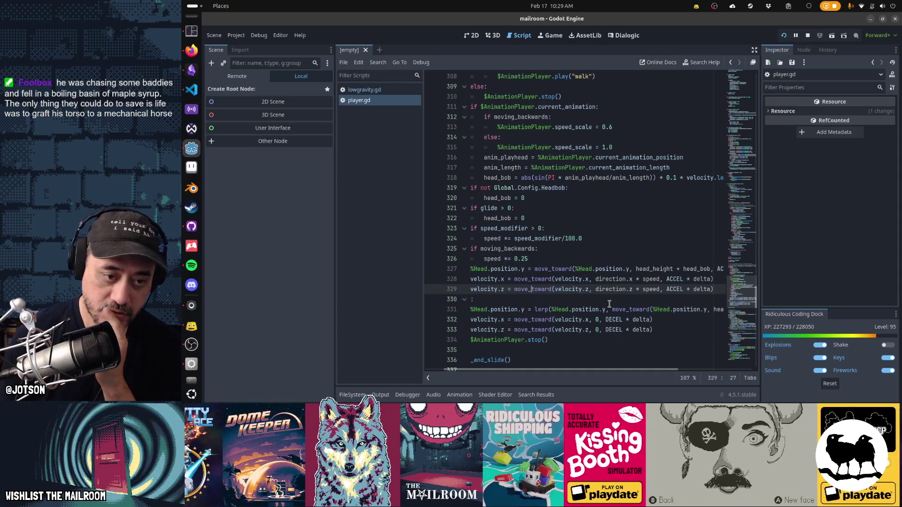
pyautogui.press('Up')
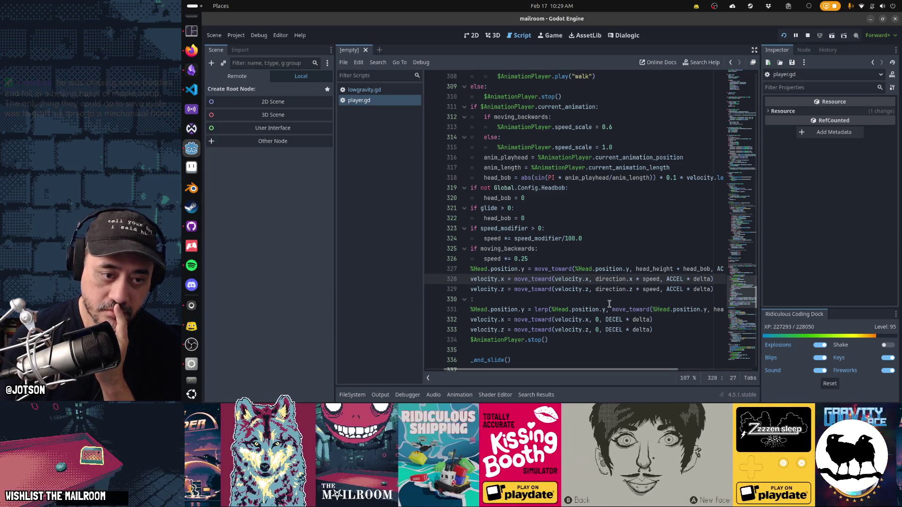
pyautogui.press('Right')
pyautogui.press('Right')
pyautogui.hotkey('ctrl', 'shift', 'Right')
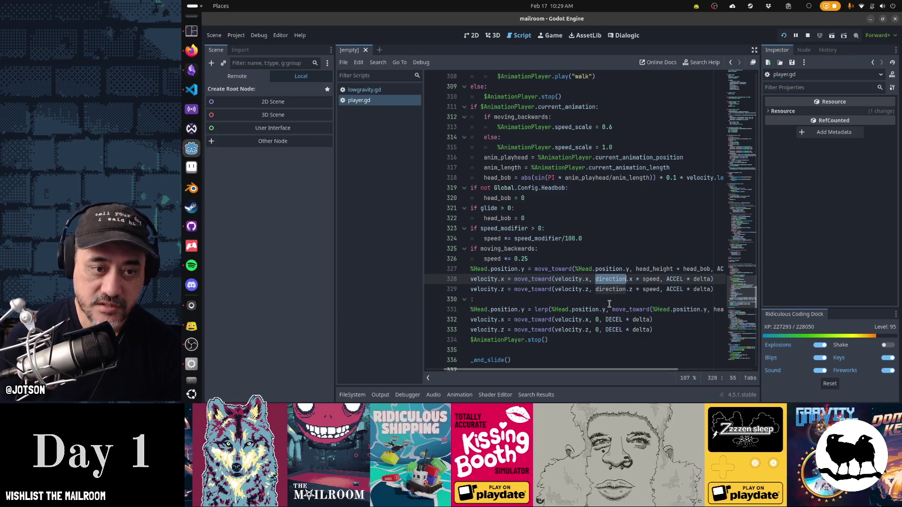
pyautogui.moveTo(563, 291)
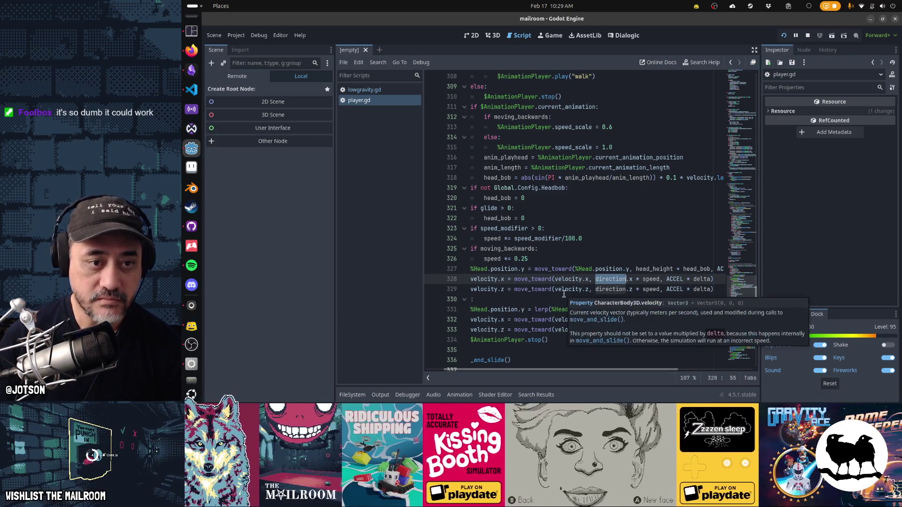
pyautogui.scroll(5, 563, 294)
pyautogui.hscroll(-2, 564, 293)
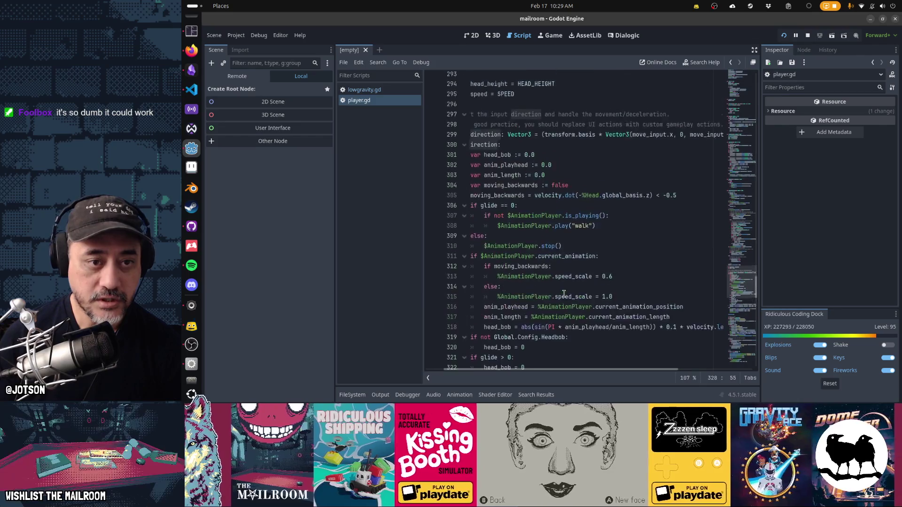
pyautogui.scroll(2, 564, 293)
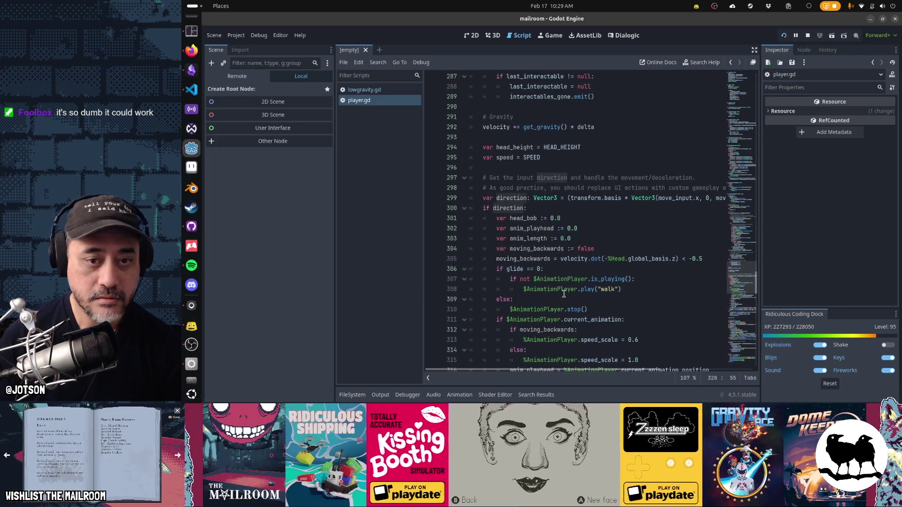
pyautogui.hscroll(2, 566, 277)
pyautogui.hscroll(2, 566, 277)
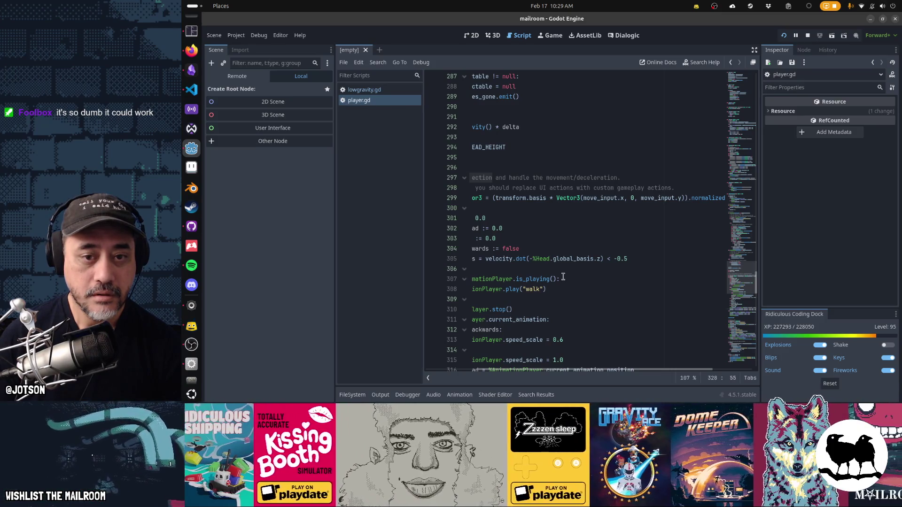
pyautogui.hscroll(-3, 562, 277)
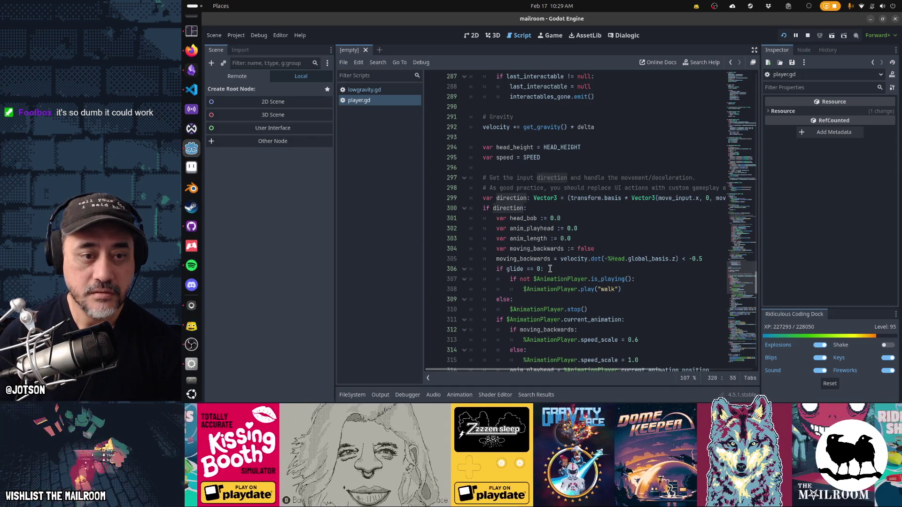
pyautogui.scroll(-9, 549, 269)
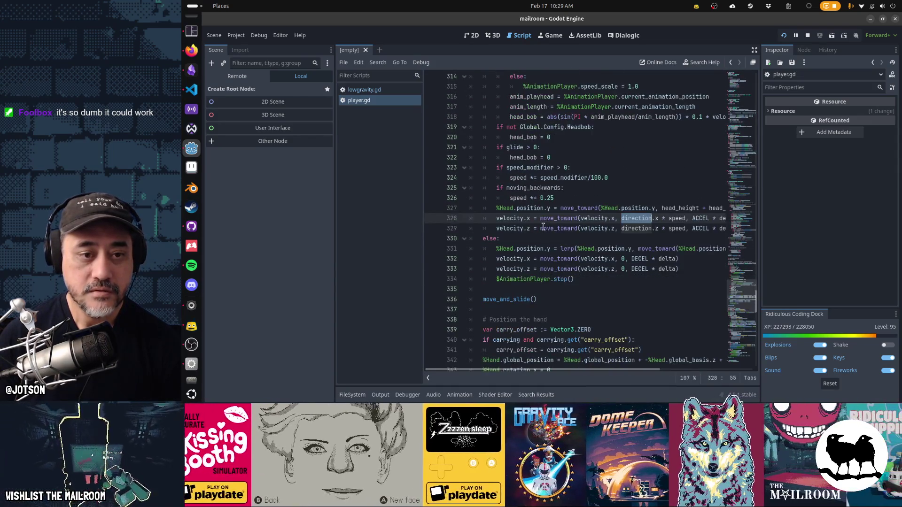
pyautogui.click(540, 229)
pyautogui.press('Up')
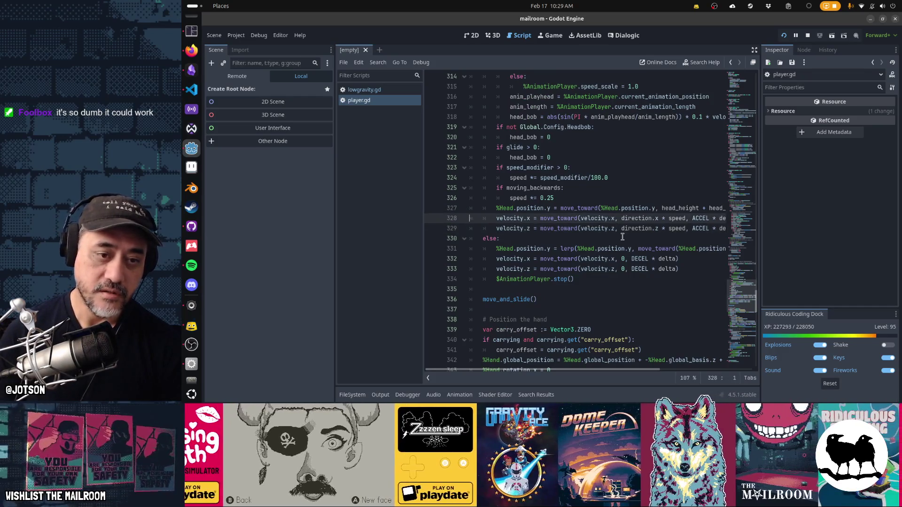
# Duplicate line 328 as velocity.y = move_toward(velocity.y, direction.y …, ACCEL).
pyautogui.hotkey('ctrl', 'shift', 'd')
pyautogui.hotkey('ctrl', 'Right')
pyautogui.hotkey('ctrl', 'Right')
pyautogui.press('BackSpace')
pyautogui.write('y')
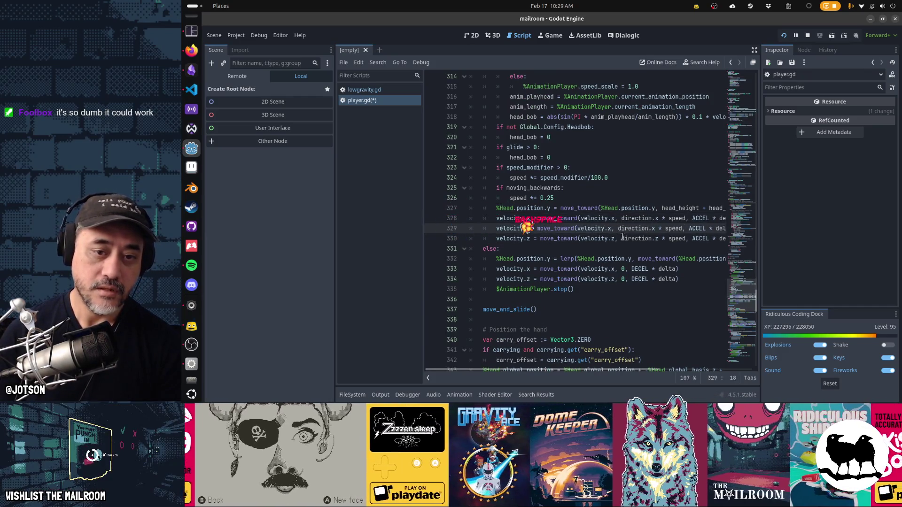
pyautogui.hotkey('ctrl', 'Right')
pyautogui.hotkey('ctrl', 'Right')
pyautogui.hotkey('ctrl', 'Right')
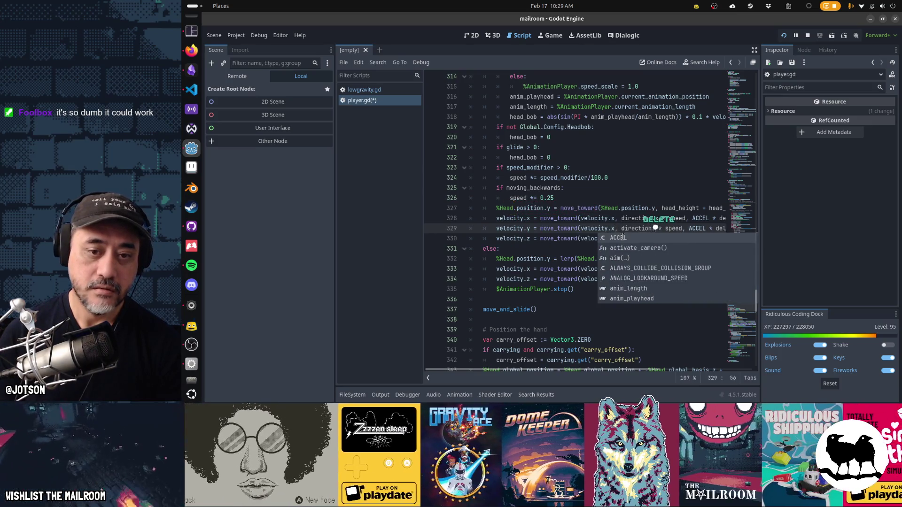
pyautogui.write('.y')
pyautogui.press('Delete')
pyautogui.press('Delete')
pyautogui.press('End')
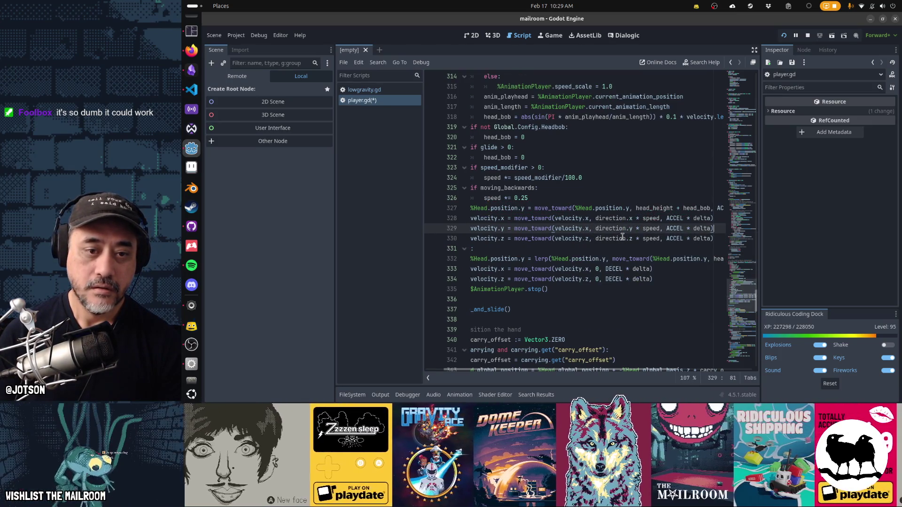
pyautogui.hotkey('ctrl', 'Left')
pyautogui.hotkey('ctrl', 'Left')
pyautogui.hotkey('ctrl', 'Left')
pyautogui.hotkey('ctrl', 'Left')
pyautogui.hotkey('ctrl', 'Left')
pyautogui.press('BackSpace')
pyautogui.write('y')
pyautogui.press('Home')
# Add a velocity.y deceleration line toward 0 with DECEL, save, and resume the running game.
pyautogui.press('Down')
pyautogui.press('Down')
pyautogui.press('Down')
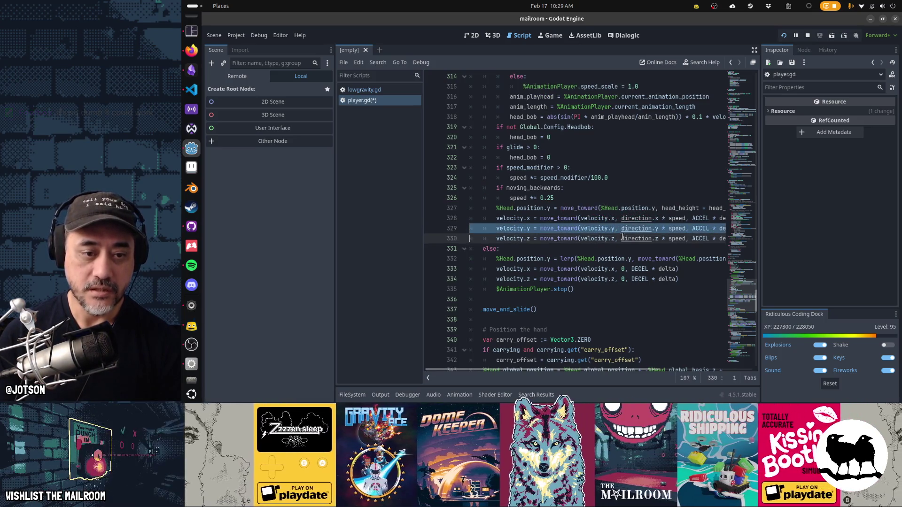
pyautogui.hotkey('shift', 'Down')
pyautogui.write('velocity.x = move_toward(velocity.x, 0, DECEL * delta)')
pyautogui.hotkey('ctrl', 'v')
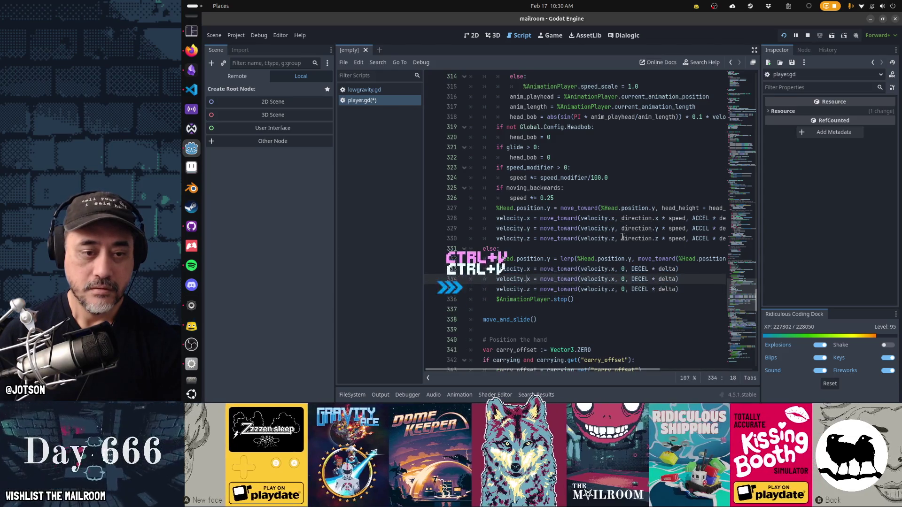
pyautogui.press('Up')
pyautogui.press('Delete')
pyautogui.write('y')
pyautogui.press('Right')
pyautogui.press('Right')
pyautogui.press('Right')
pyautogui.press('Delete')
pyautogui.write('y')
pyautogui.press('Home')
pyautogui.press('Home')
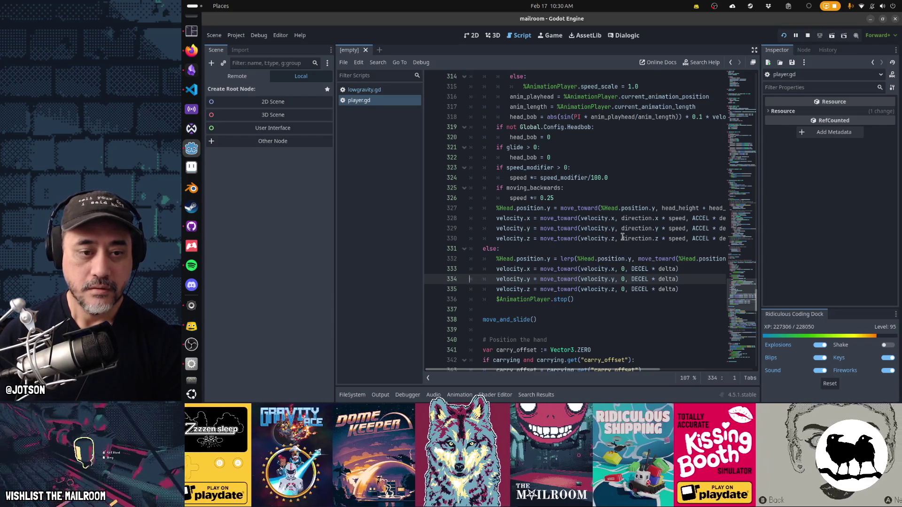
pyautogui.hotkey('alt', 'Tab')
pyautogui.click(562, 162)
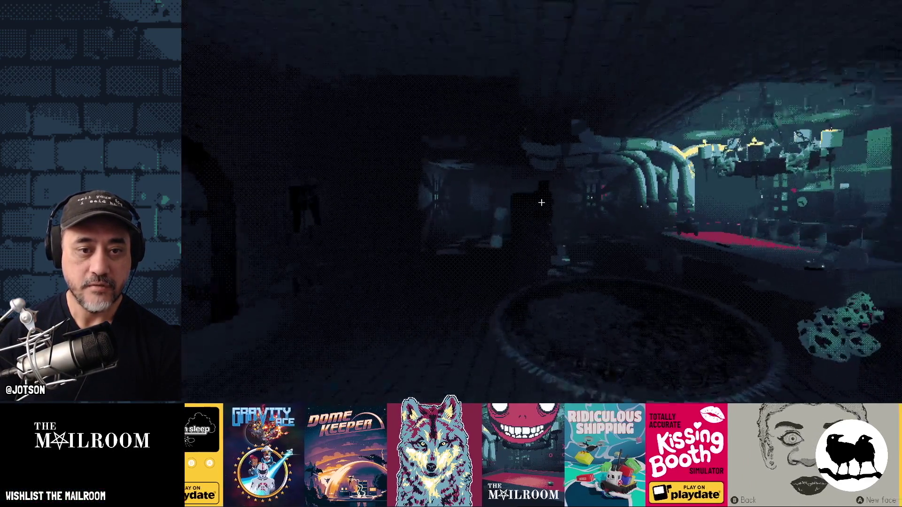
# Walk the tunnels to the lit brick wall, pick up and drop a floor box, then return to player.gd.
pyautogui.press('w')
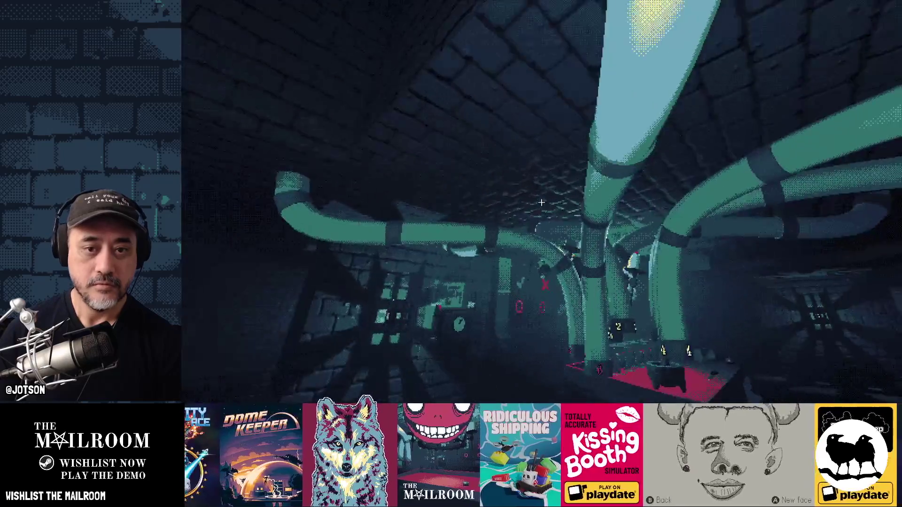
pyautogui.press('w')
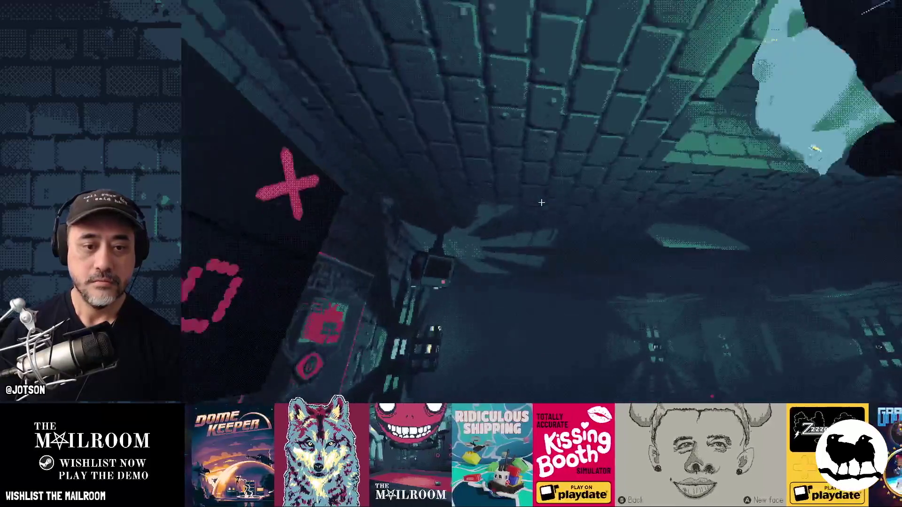
pyautogui.press('w')
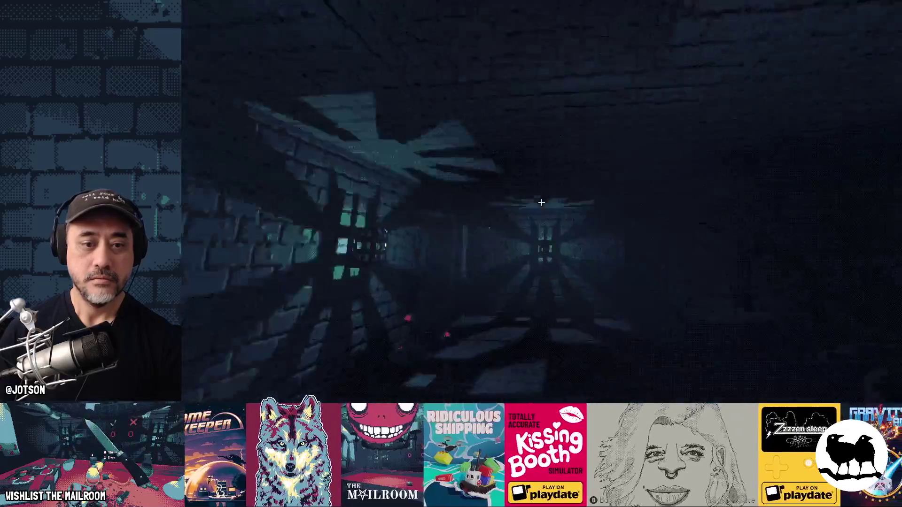
pyautogui.press('w')
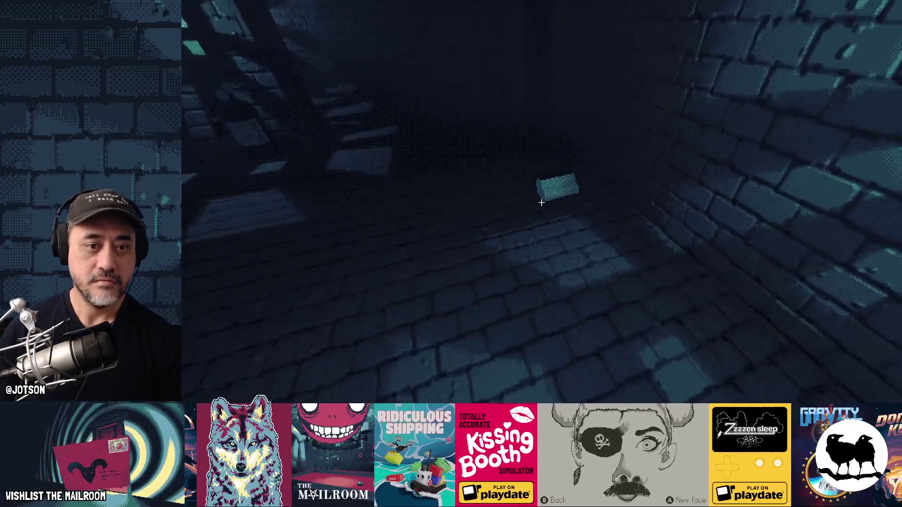
pyautogui.click(542, 202)
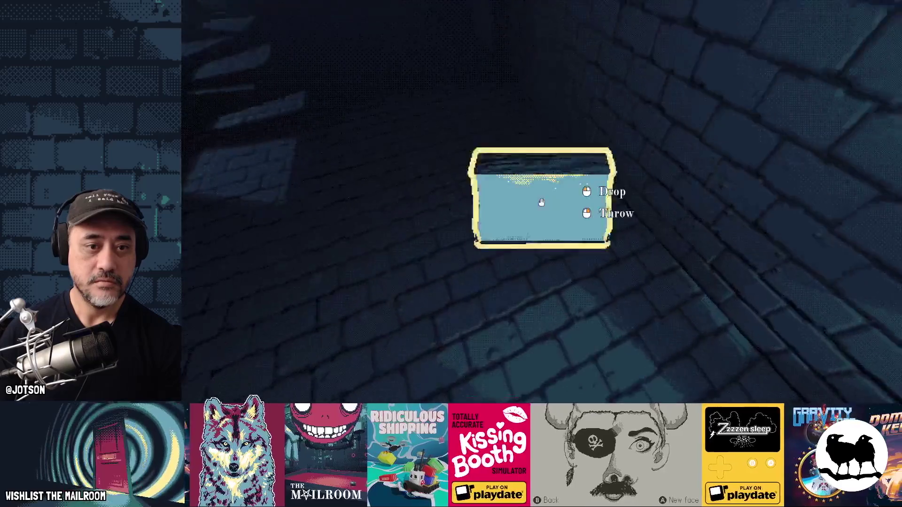
pyautogui.click(542, 202)
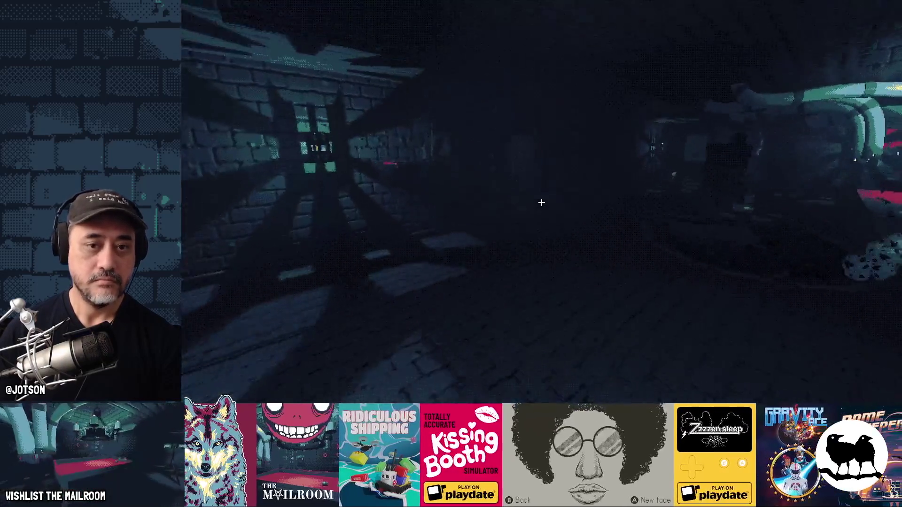
pyautogui.hotkey('alt', 'Tab')
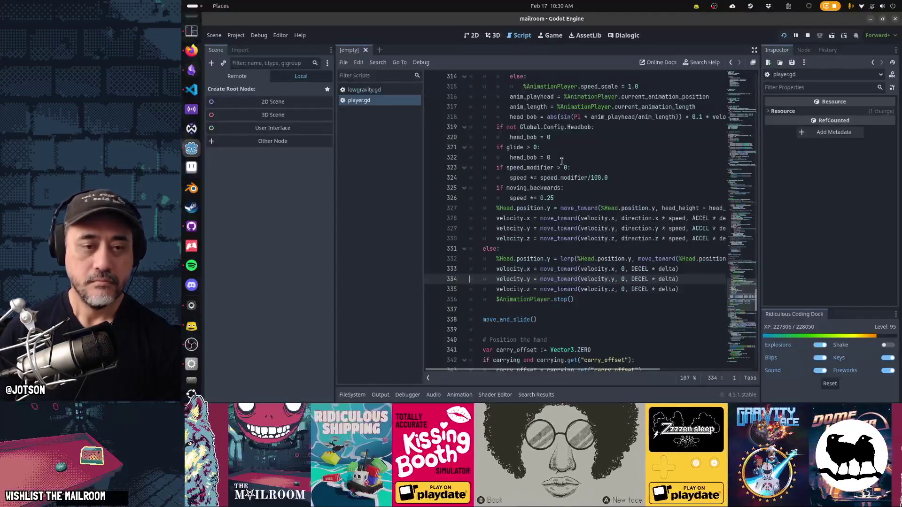
pyautogui.scroll(1, 562, 161)
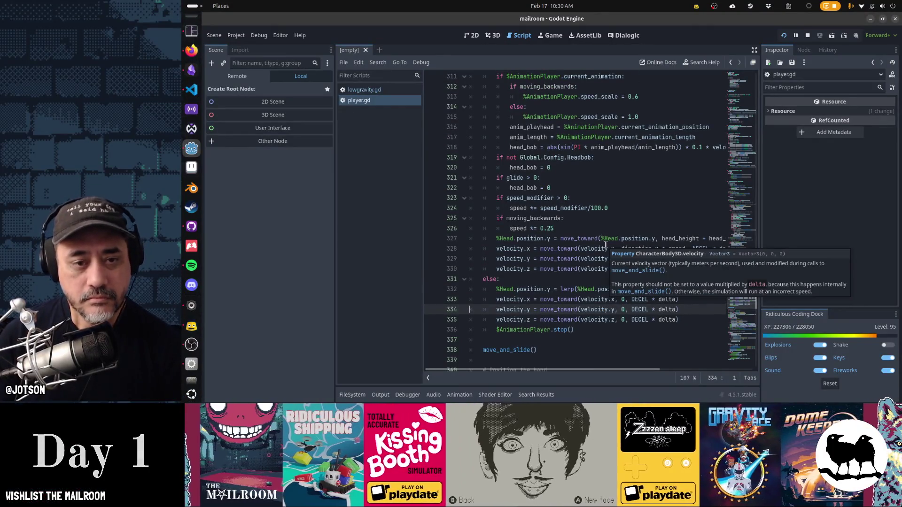
pyautogui.doubleClick(629, 248)
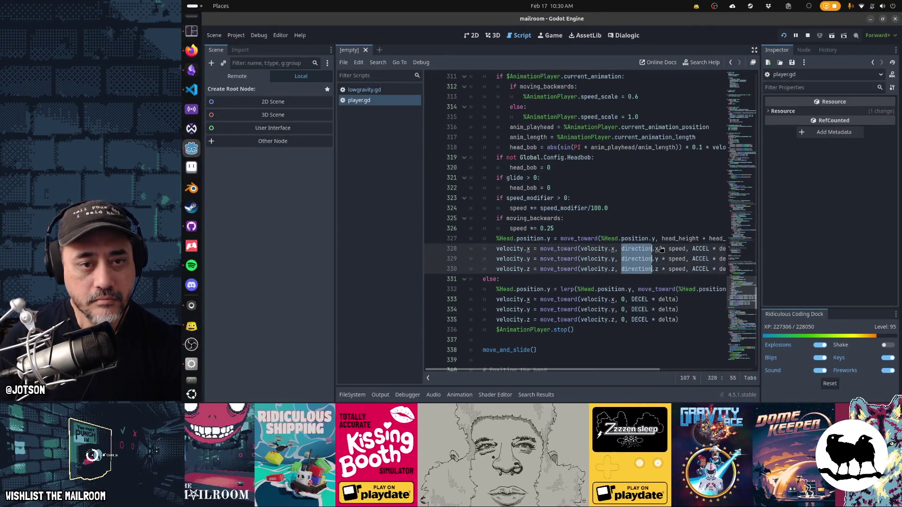
pyautogui.scroll(5, 661, 249)
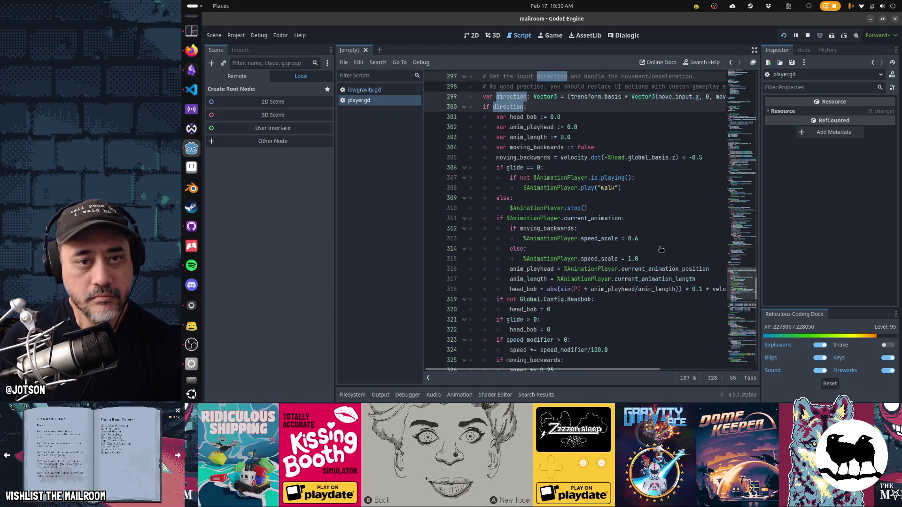
pyautogui.click(705, 97)
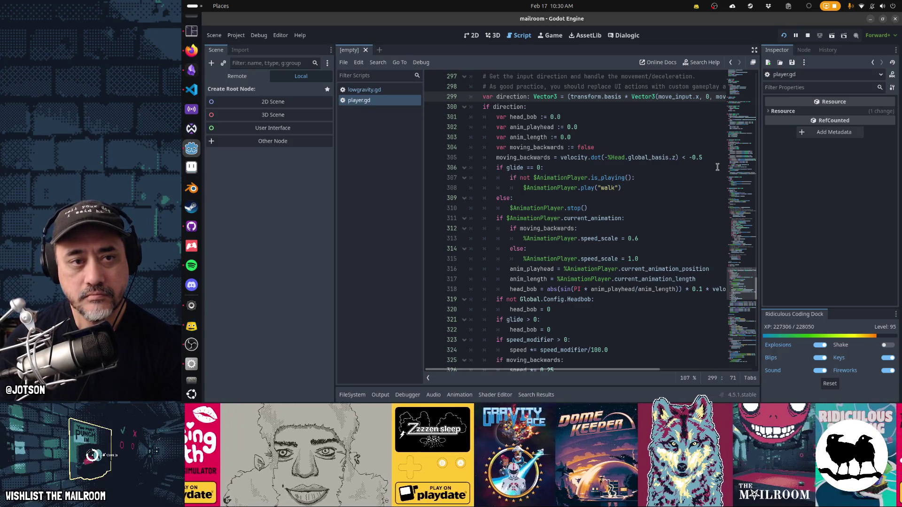
pyautogui.scroll(1, 718, 167)
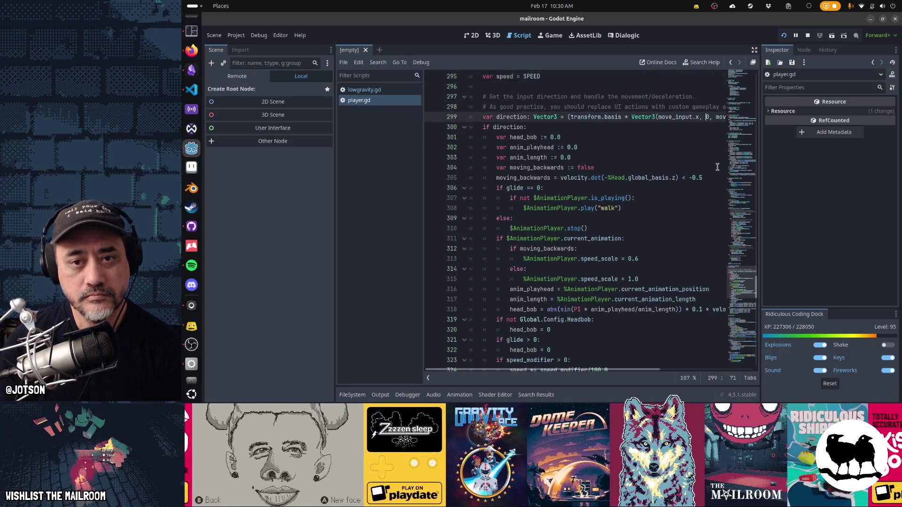
pyautogui.press('End')
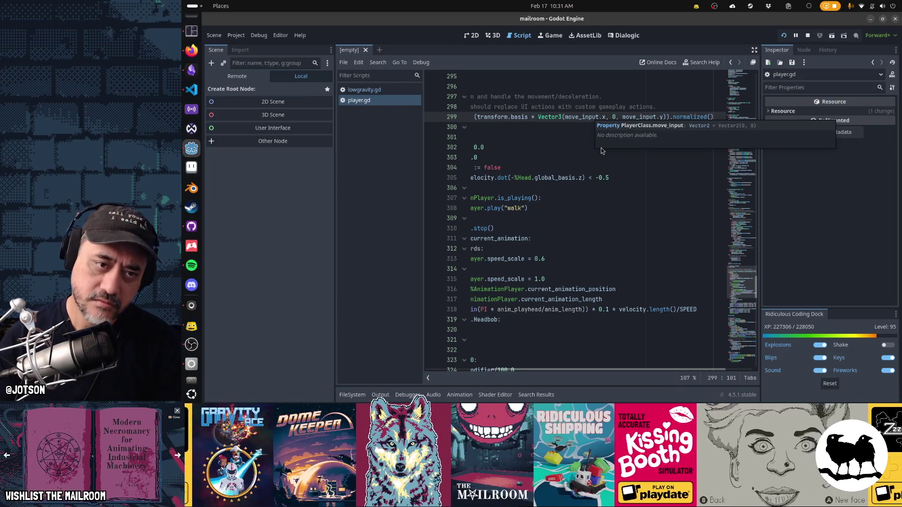
pyautogui.hscroll(-5, 502, 119)
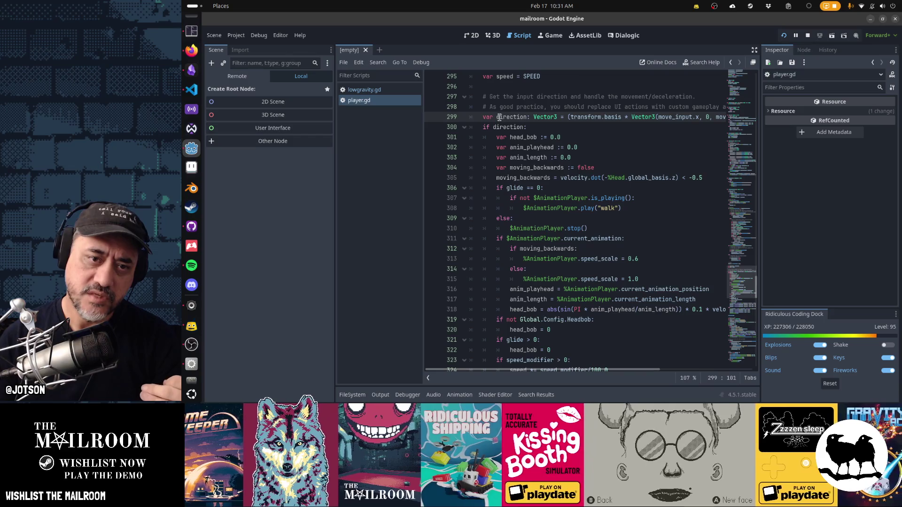
pyautogui.moveTo(581, 120)
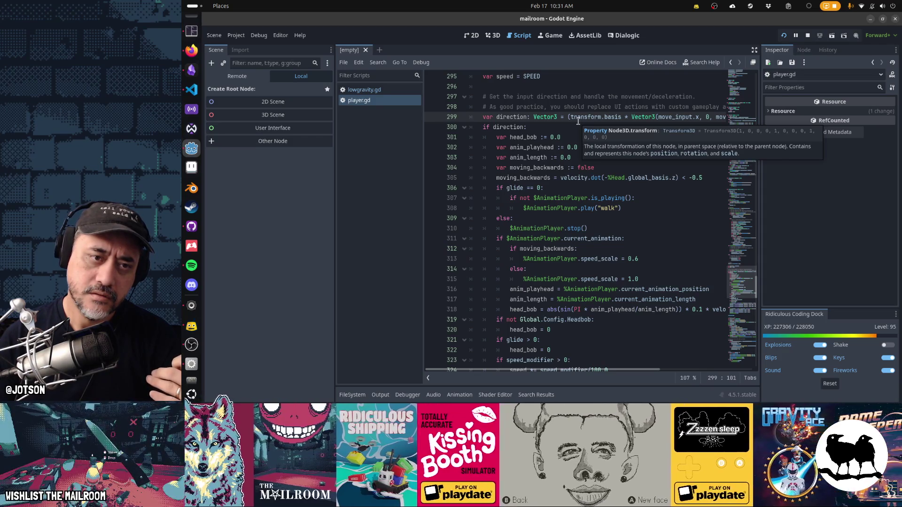
pyautogui.hscroll(5, 579, 121)
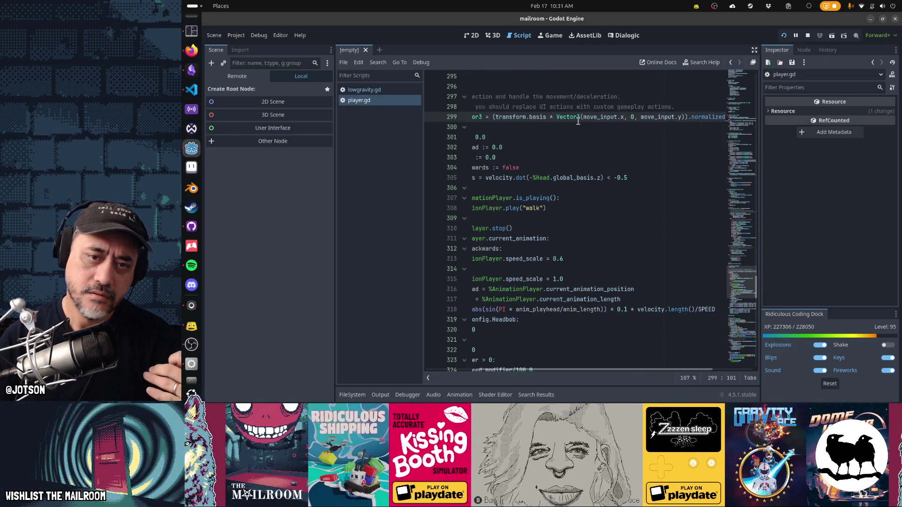
pyautogui.hscroll(-5, 578, 120)
pyautogui.scroll(-4, 578, 121)
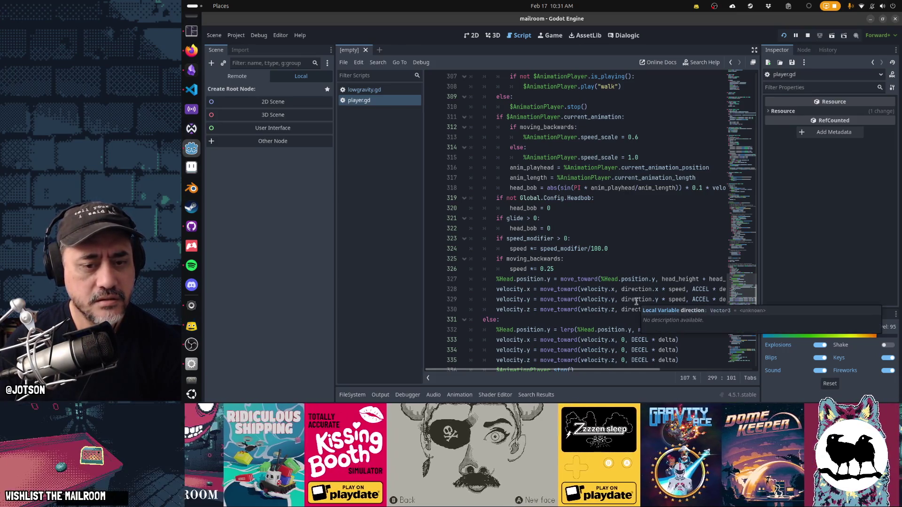
# Replace direction on line 329 with %Head.basis.z and save player.gd.
pyautogui.doubleClick(636, 302)
pyautogui.moveTo(683, 301)
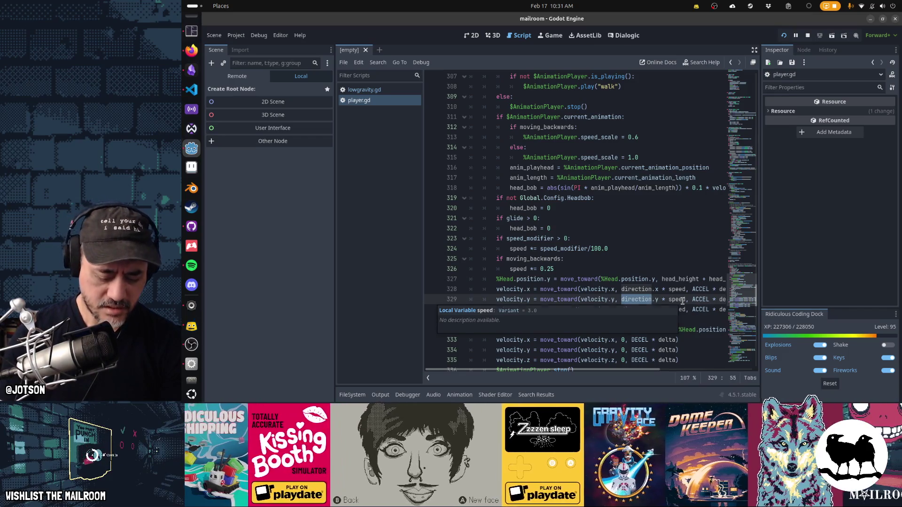
pyautogui.write('%Head.basis.z')
pyautogui.hotkey('ctrl', 's')
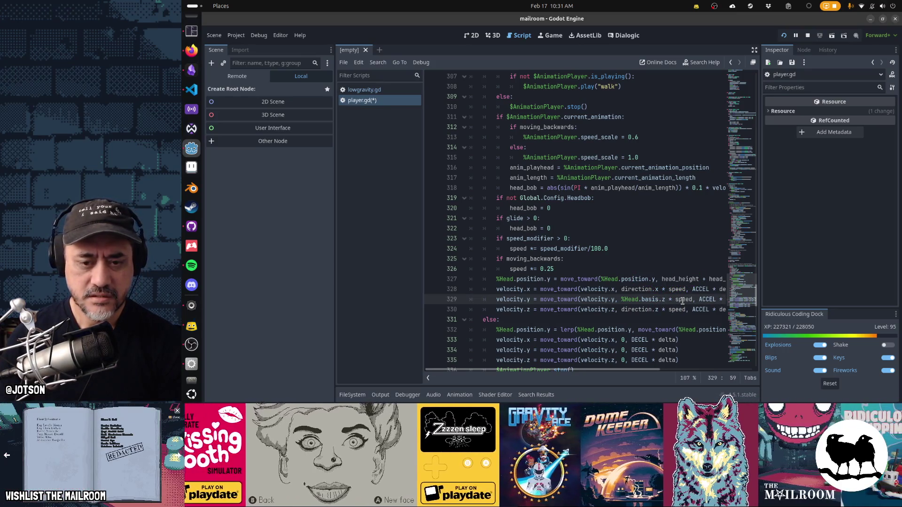
# Save player.gd again and test-run The Mailroom, resuming the paused game.
pyautogui.press('Down')
pyautogui.press('Down')
pyautogui.press('Down')
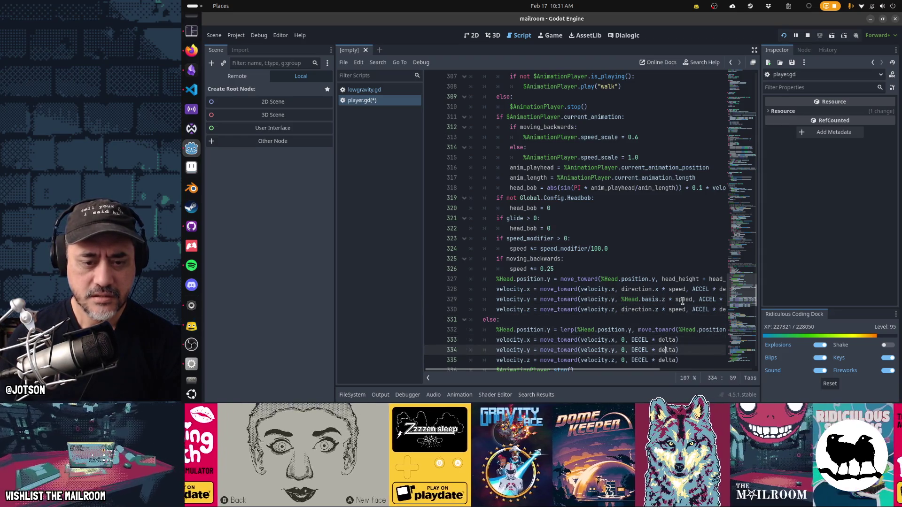
pyautogui.hotkey('ctrl', 's')
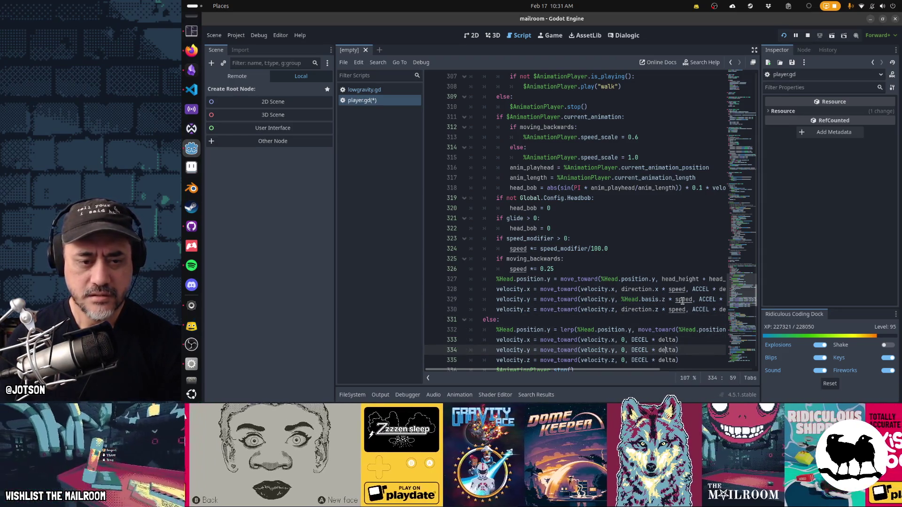
pyautogui.hotkey('alt', 'Tab')
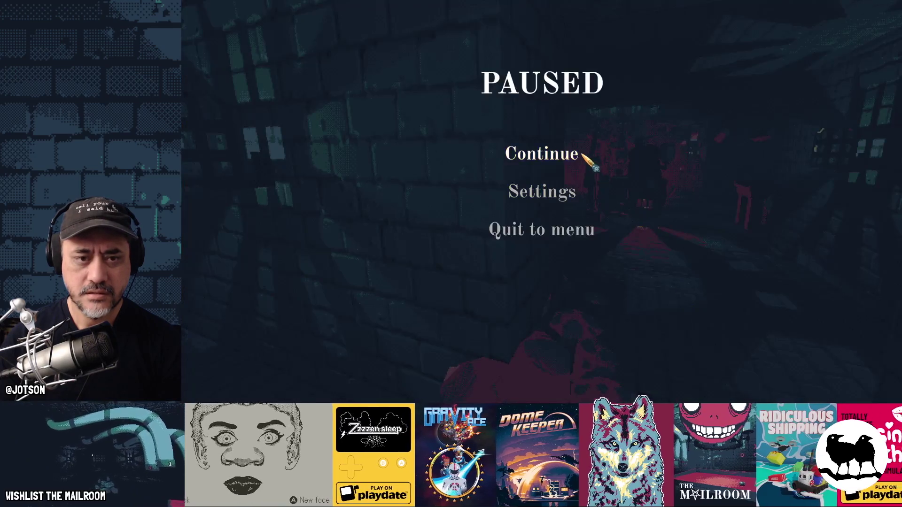
pyautogui.click(582, 153)
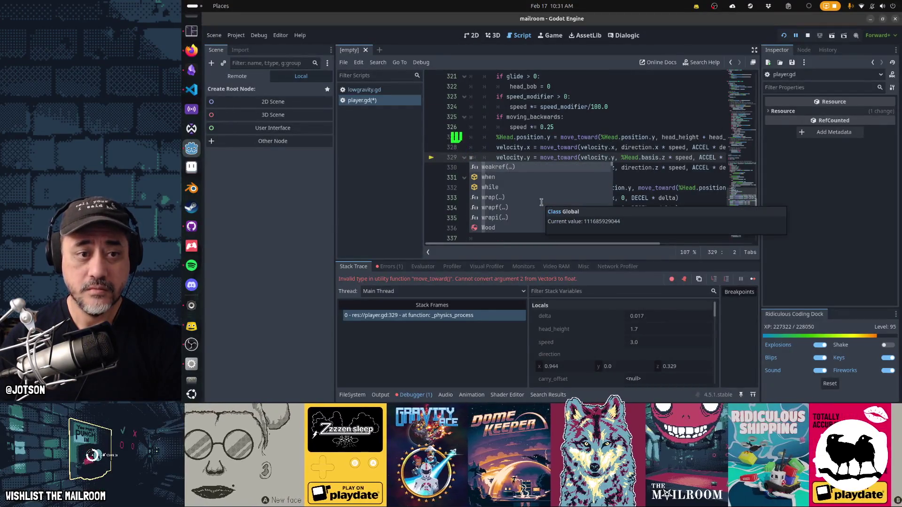
# Undo the stray letter and the %Head.basis.z edit, then reselect direction on line 329.
pyautogui.hotkey('ctrl', 'z')
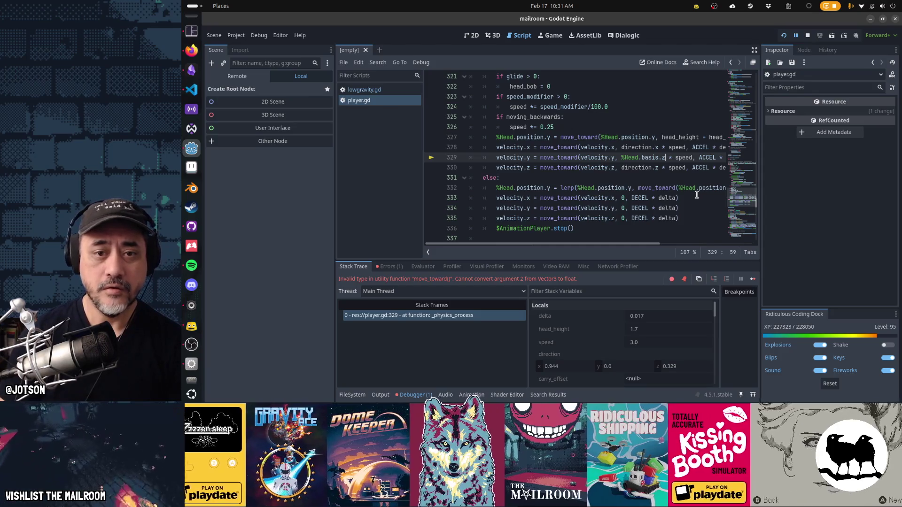
pyautogui.hotkey('ctrl', 'z')
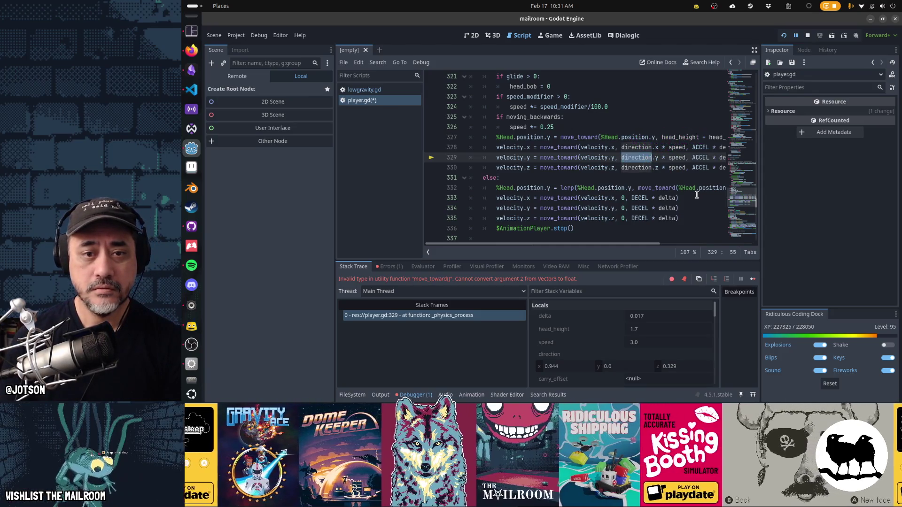
pyautogui.hotkey('ctrl', 'z')
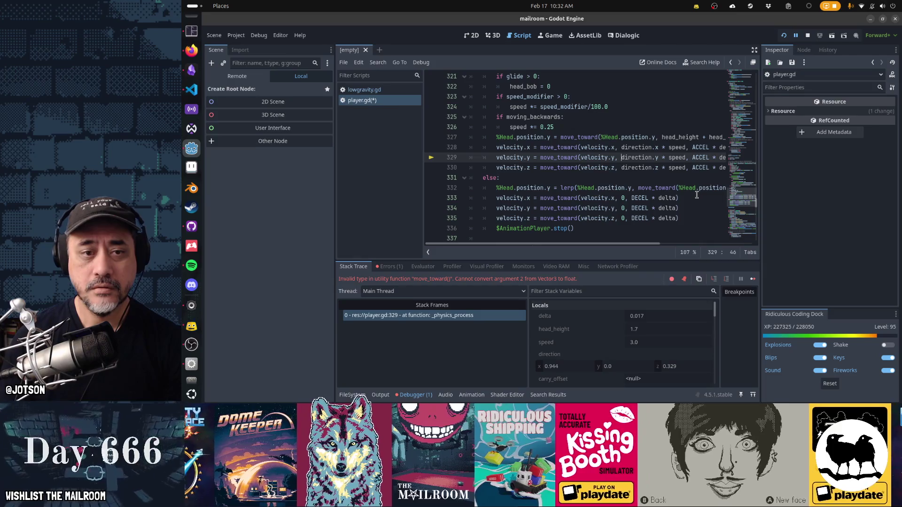
pyautogui.hotkey('ctrl', 'shift', 'Right')
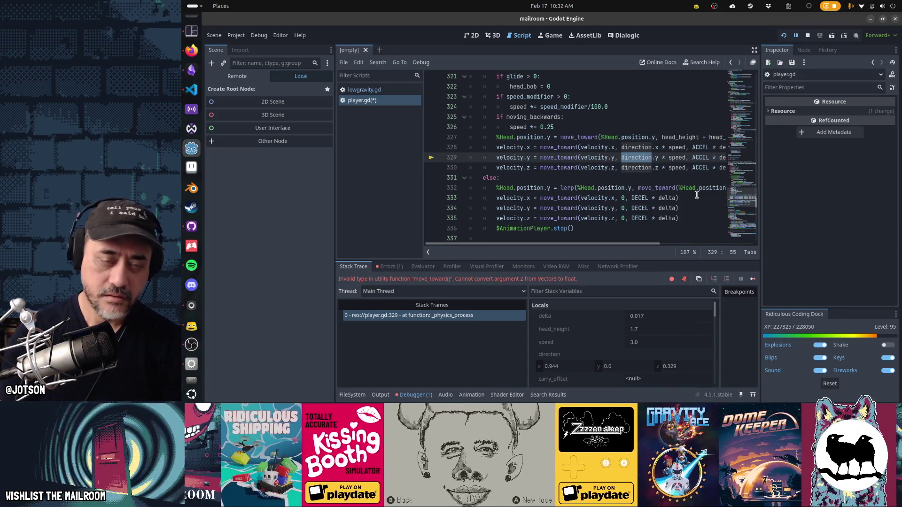
# Rewrite line 329 to use %Head.basis.z.dot(Vector3.UP) * speed and run the game.
pyautogui.write('%Head.basis')
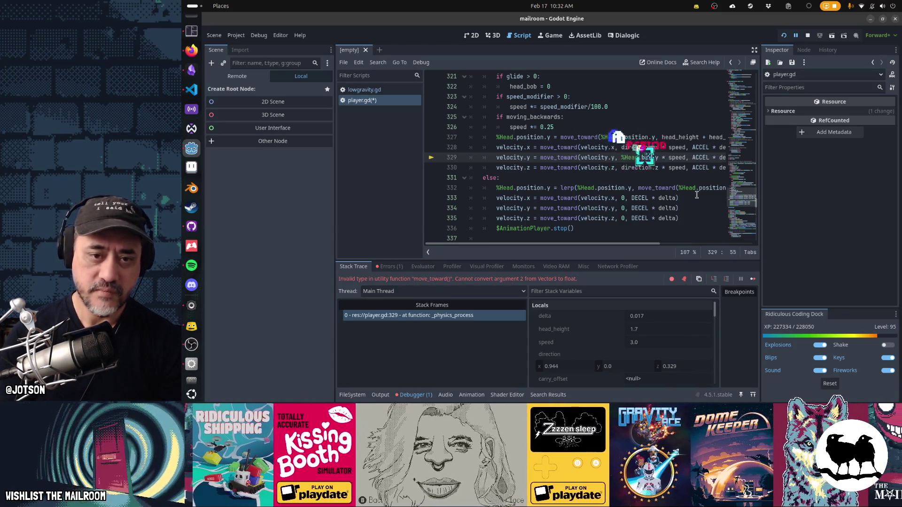
pyautogui.write('.z.dot().')
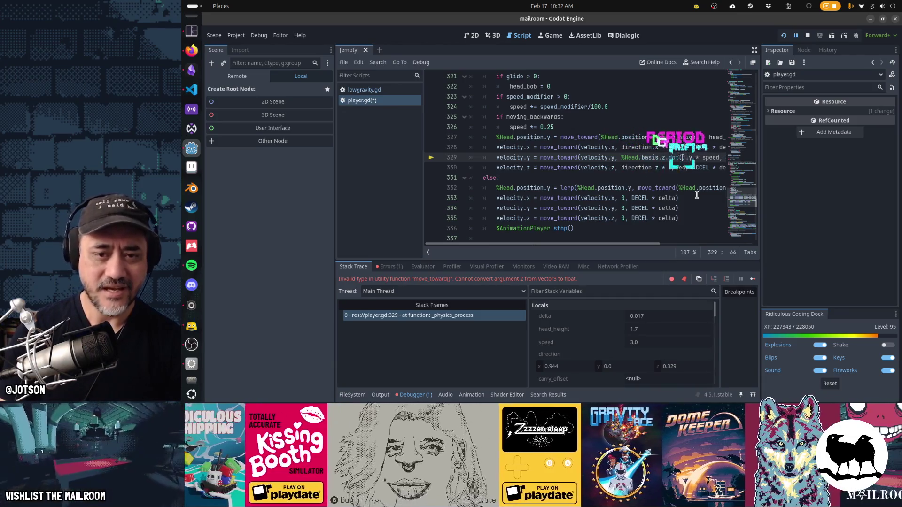
pyautogui.press('Delete')
pyautogui.press('Delete')
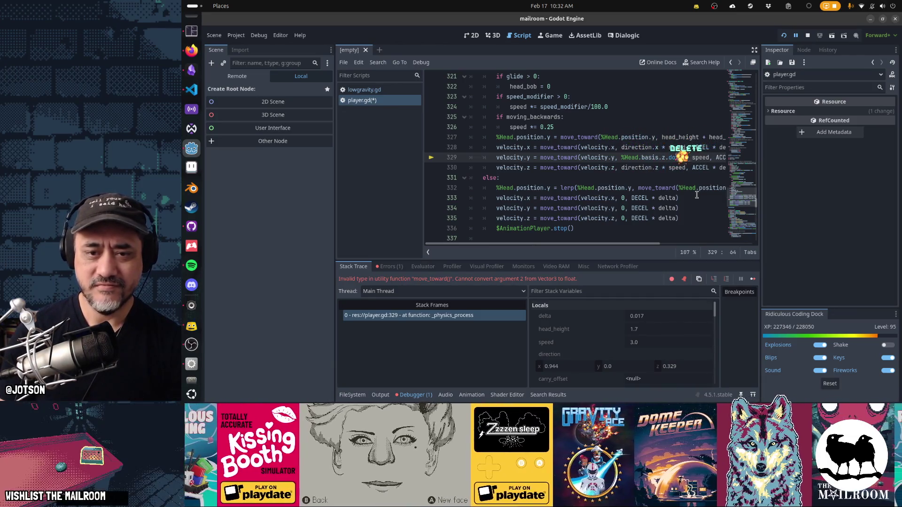
pyautogui.write('tor3.UP)')
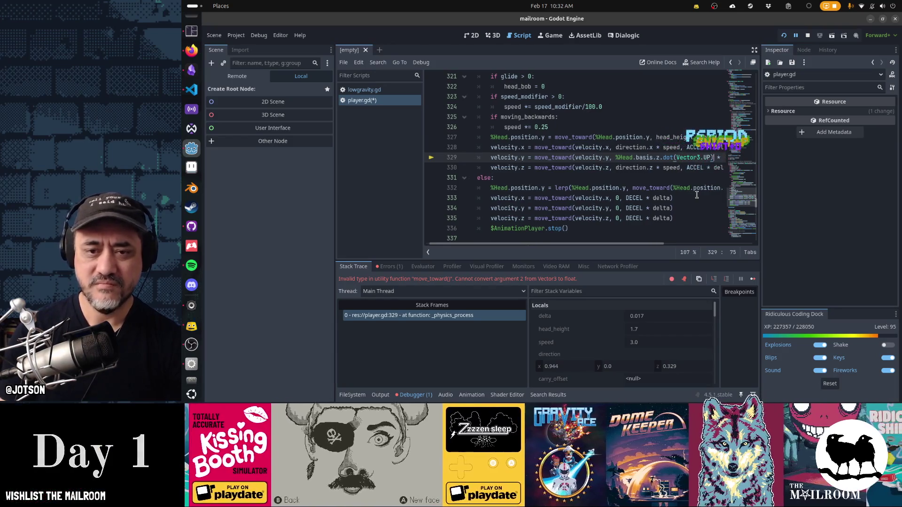
pyautogui.press('End')
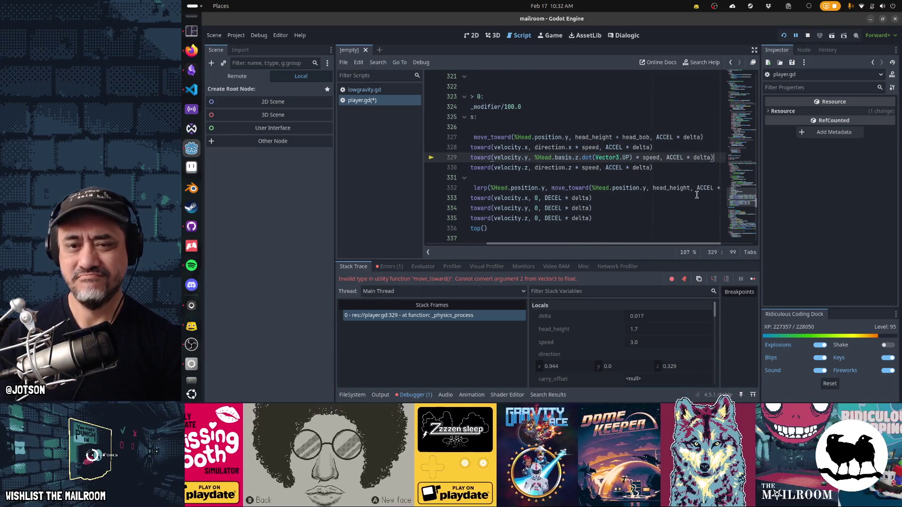
pyautogui.press('F5')
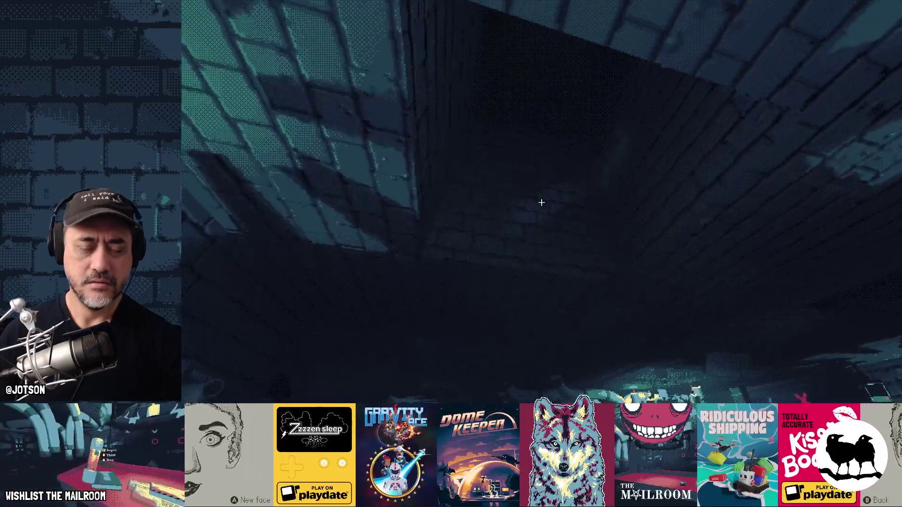
# Change line 329 to %Head.global_basis.z by inserting global_, then resume the paused game.
pyautogui.hotkey('alt', 'Tab')
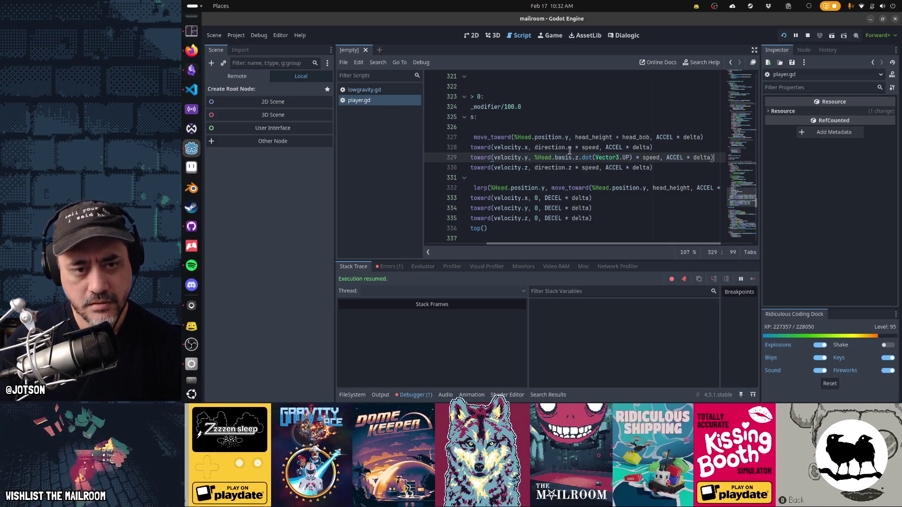
pyautogui.write('global_')
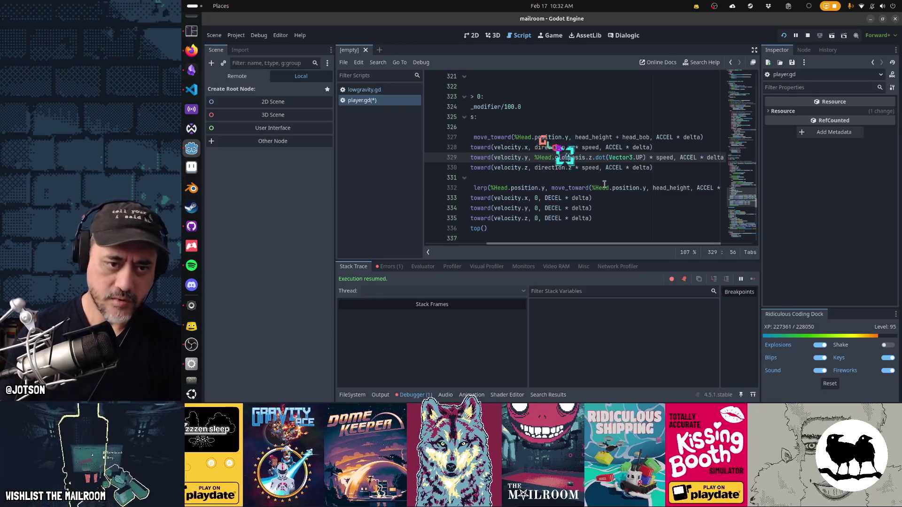
pyautogui.hotkey('alt', 'Tab')
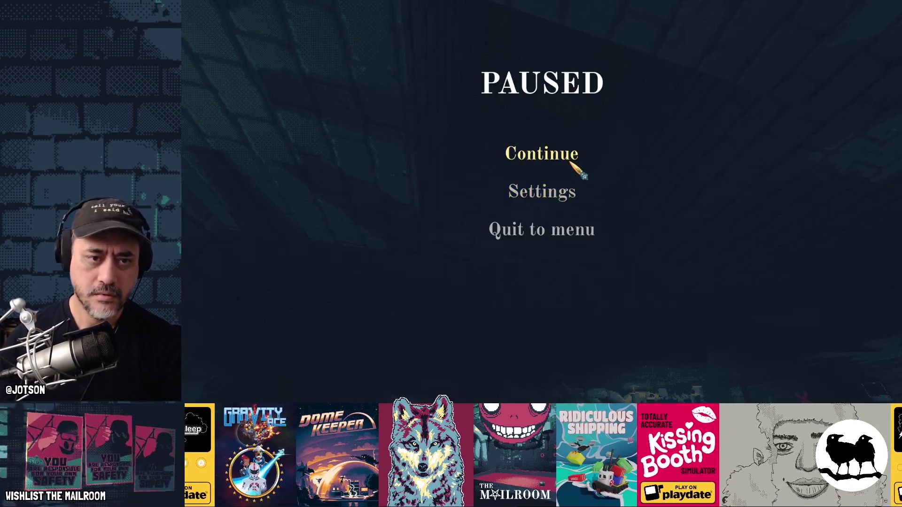
pyautogui.click(571, 159)
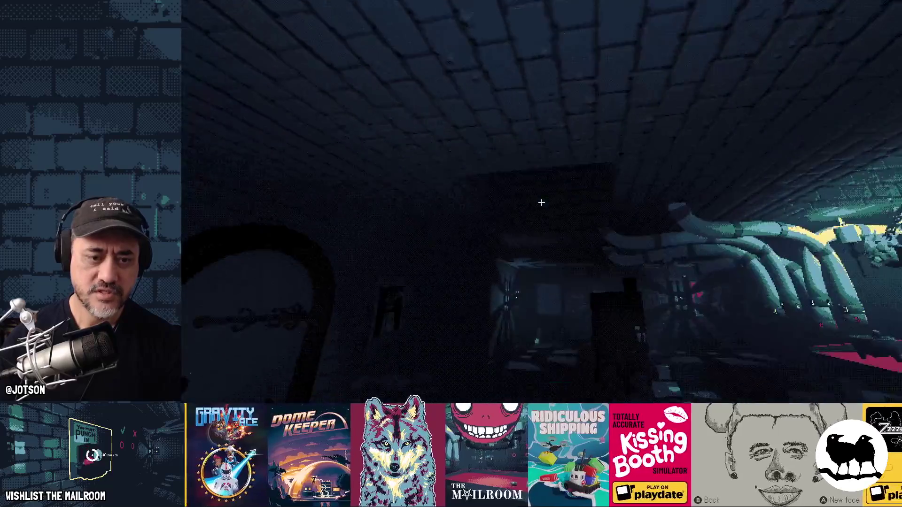
# Read through line 329 of player.gd and open a new empty line beneath it.
pyautogui.hotkey('alt', 'Tab')
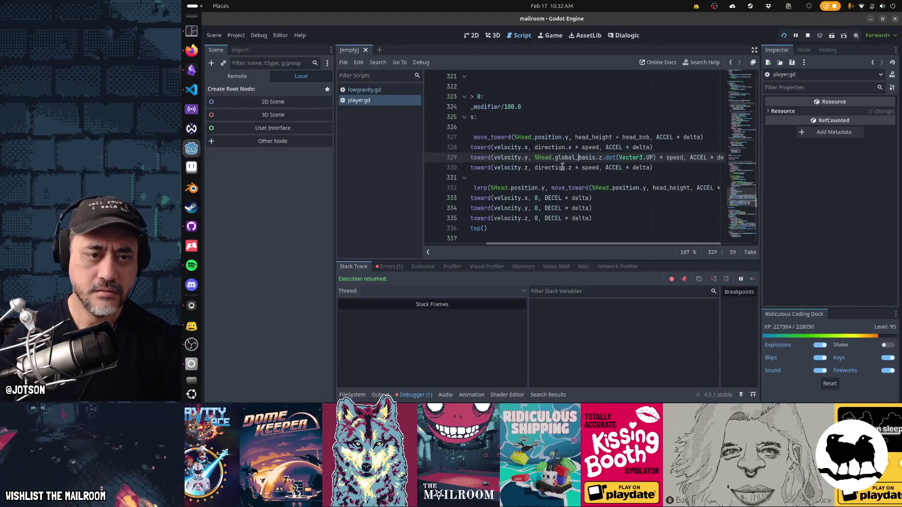
pyautogui.press('Home')
pyautogui.press('Home')
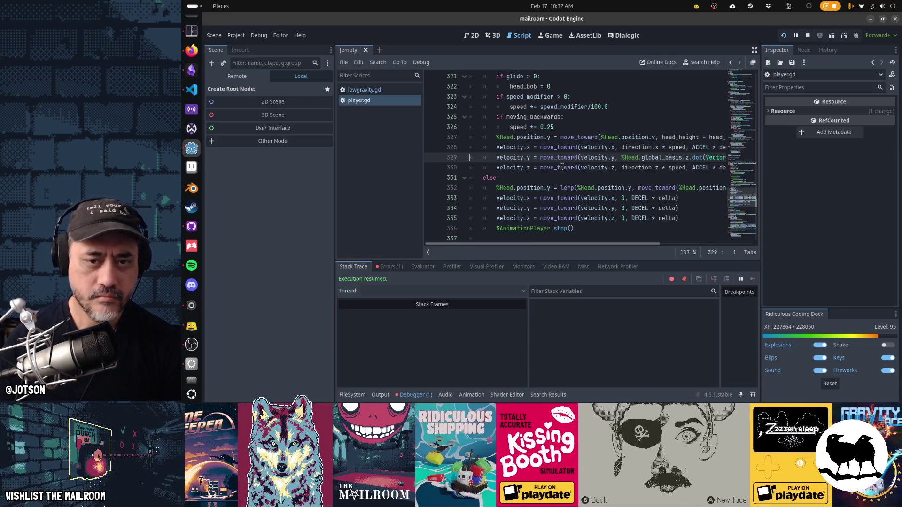
pyautogui.press('End')
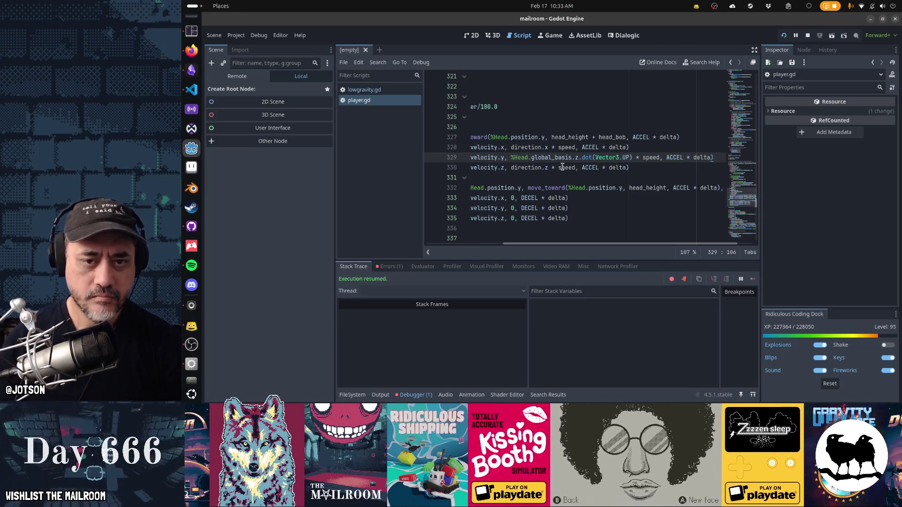
pyautogui.press('Home')
pyautogui.press('Home')
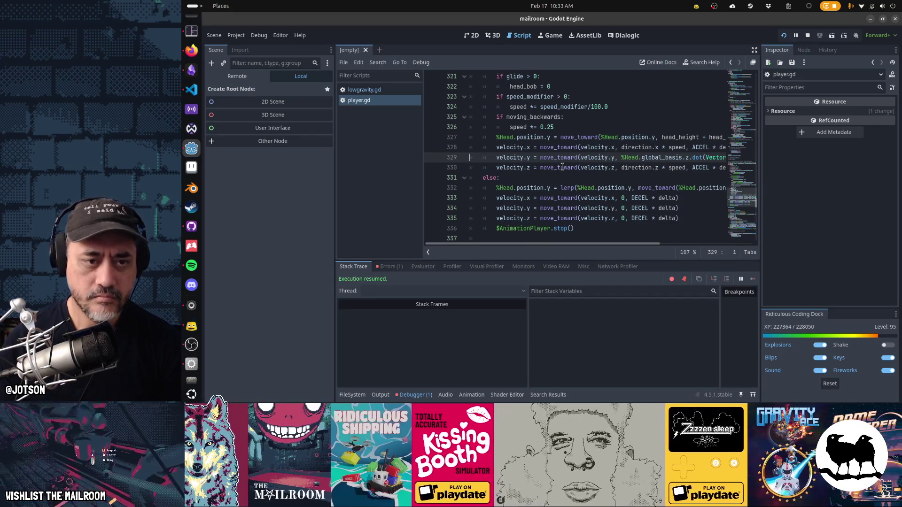
pyautogui.press('Right')
pyautogui.press('Right')
pyautogui.press('Right')
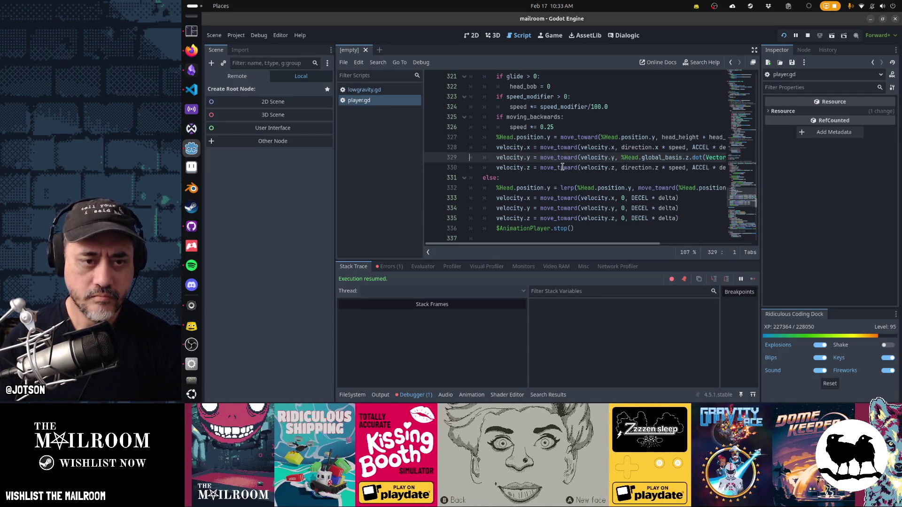
pyautogui.press('End')
pyautogui.press('Return')
# Start line 330 with velocity.y = move_toward(, correcting the typos.
pyautogui.write('velcotr')
pyautogui.press('BackSpace')
pyautogui.press('BackSpace')
pyautogui.press('BackSpace')
pyautogui.press('BackSpace')
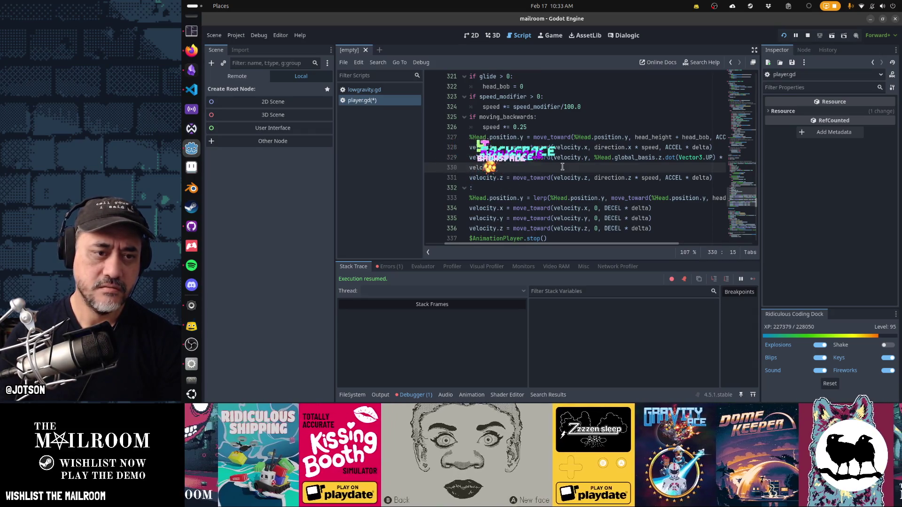
pyautogui.write('ocity')
pyautogui.press('BackSpace')
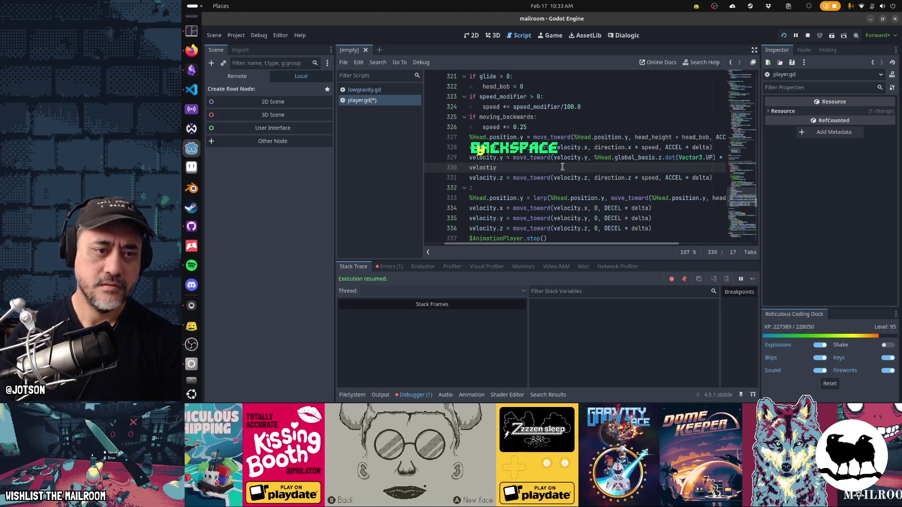
pyautogui.write('.y = m')
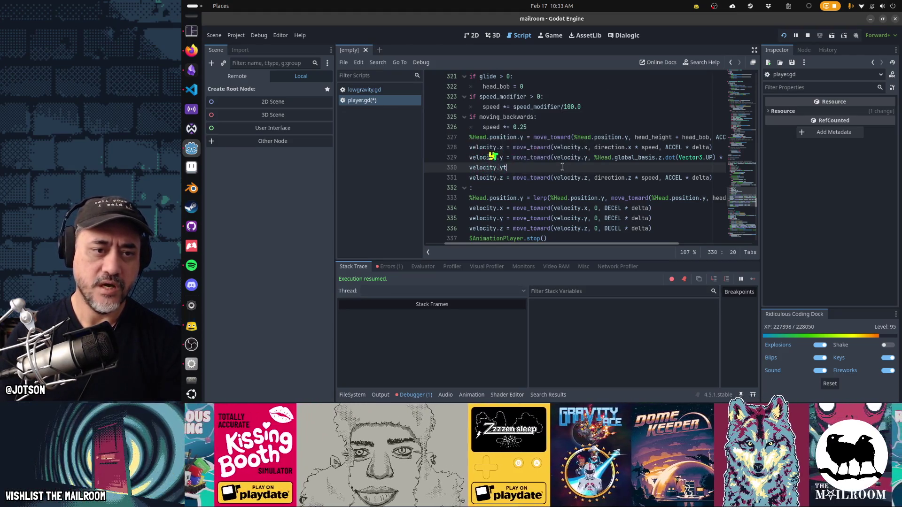
pyautogui.write('ove_toward(')
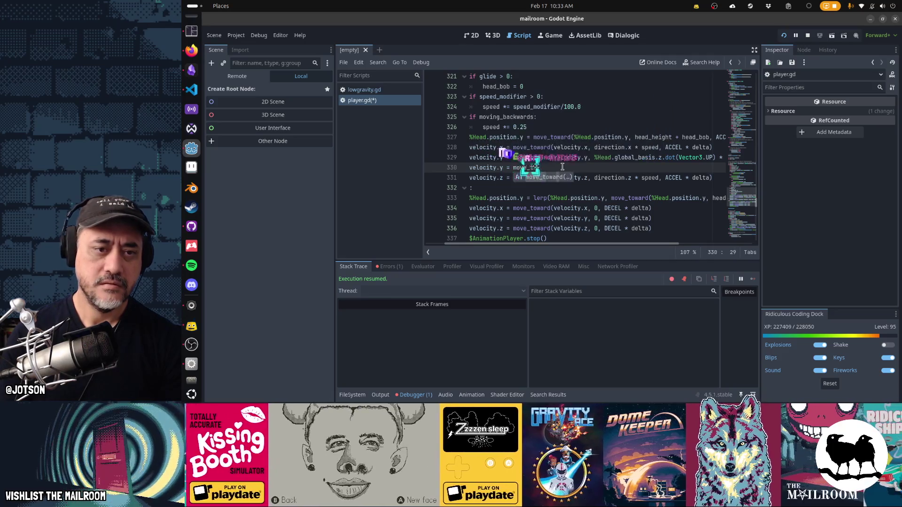
pyautogui.press('BackSpace')
pyautogui.write('(')
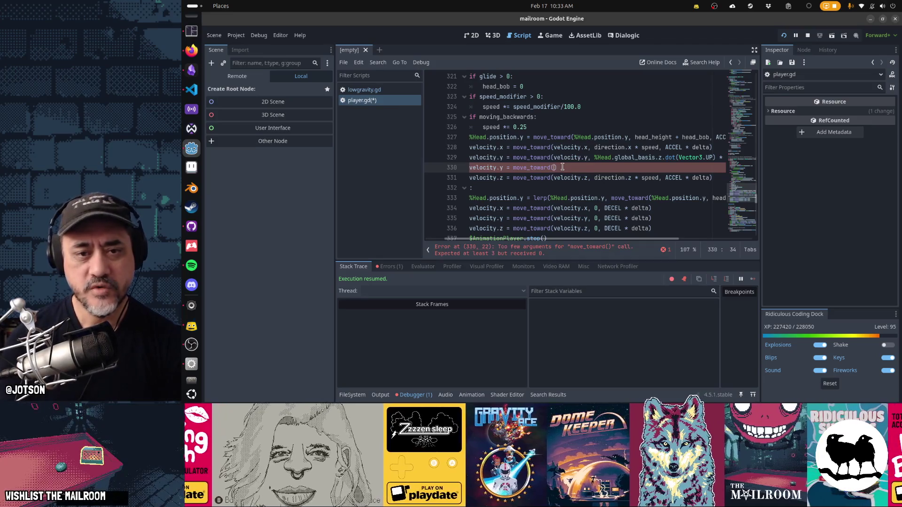
# Complete line 330 as move_toward(velocity.y, speed, ACCEL * delta), dropping the head-basis term.
pyautogui.moveTo(538, 156)
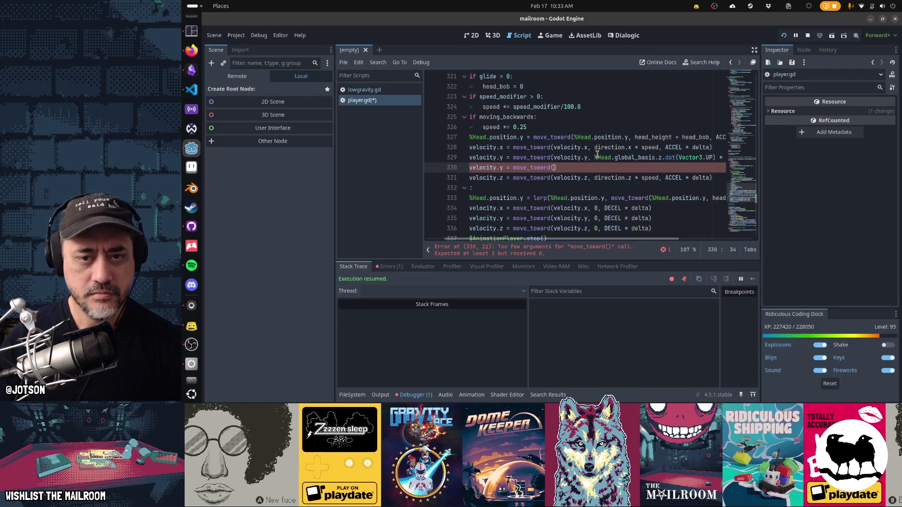
pyautogui.write('velocity.y, %Head.global_basis.z.dot(Vector3.UP) * speed, ACCEL * delta)')
pyautogui.hotkey('ctrl', 'shift', 'Left')
pyautogui.hotkey('ctrl', 'shift', 'Left')
pyautogui.hotkey('ctrl', 'shift', 'Left')
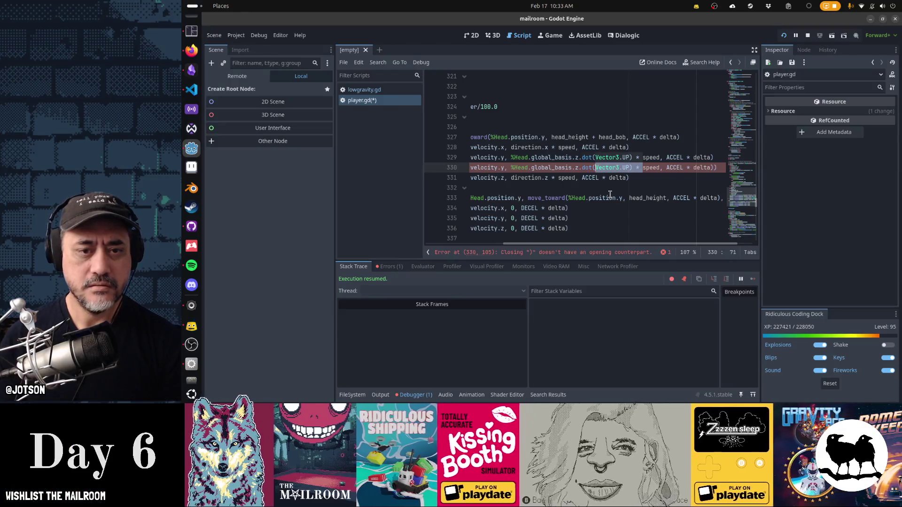
pyautogui.hotkey('ctrl', 'shift', 'Left')
pyautogui.press('Delete')
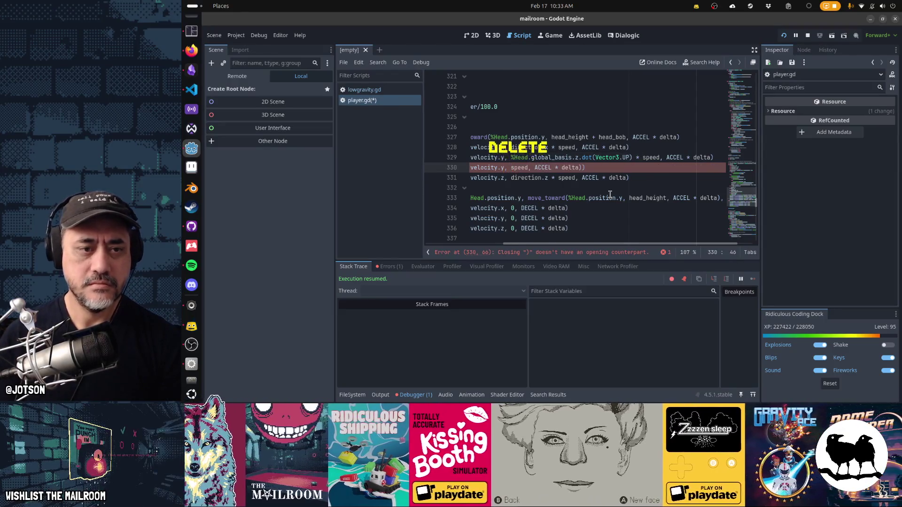
pyautogui.press('Home')
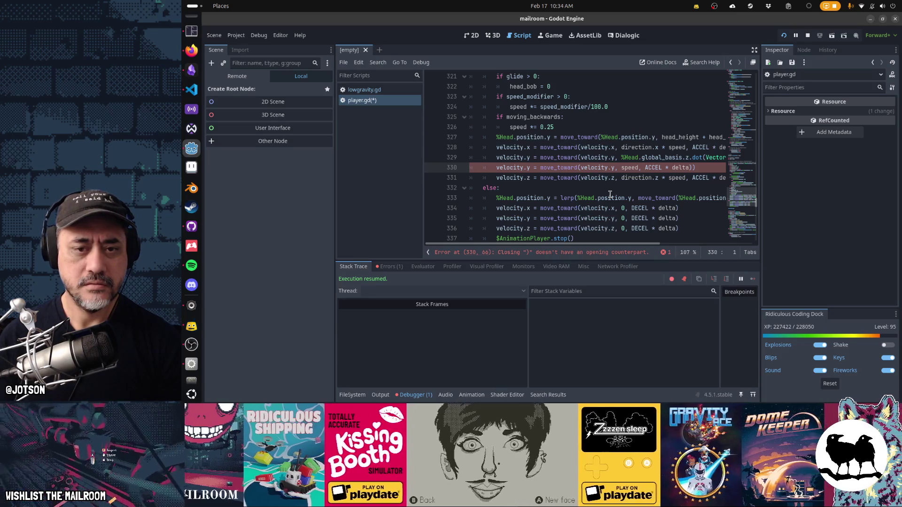
pyautogui.press('End')
pyautogui.press('BackSpace')
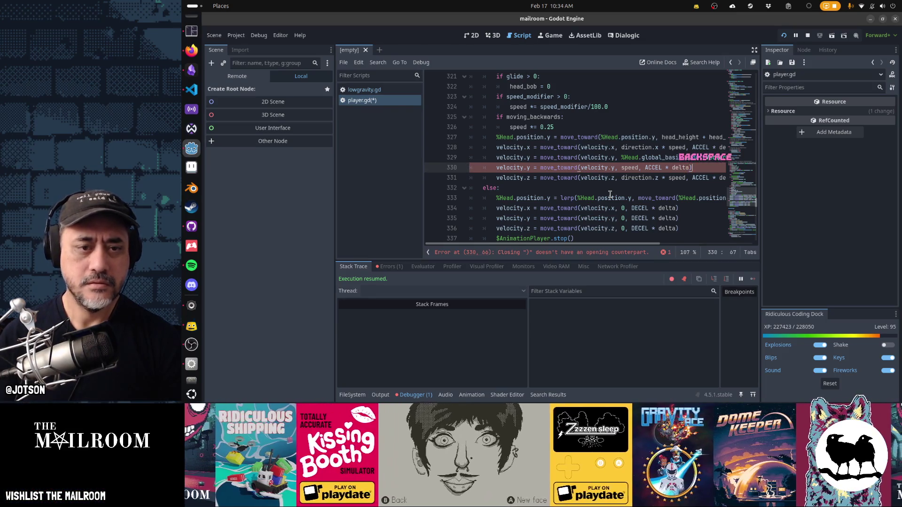
# Comment out line 329 with # and return to the running game.
pyautogui.press('Up')
pyautogui.press('Home')
pyautogui.write('#')
pyautogui.press('Down')
pyautogui.press('Down')
pyautogui.press('Down')
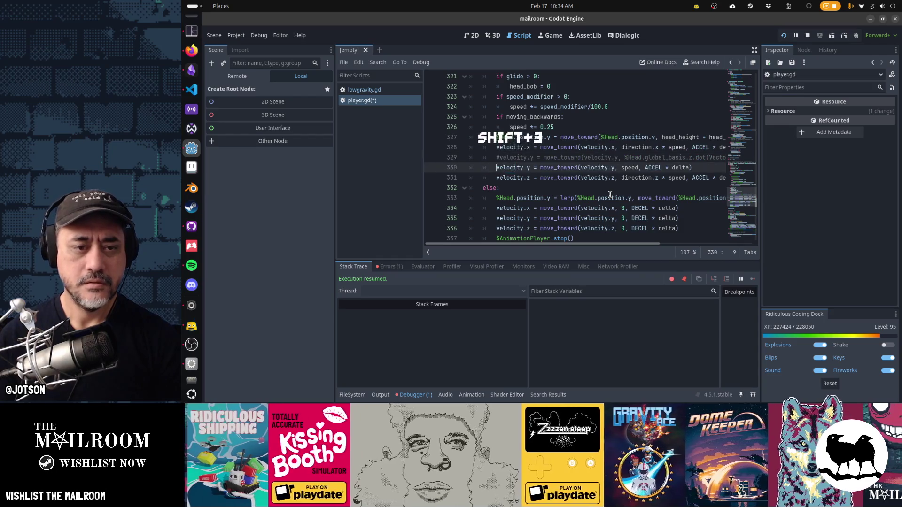
pyautogui.hotkey('alt', 'Tab')
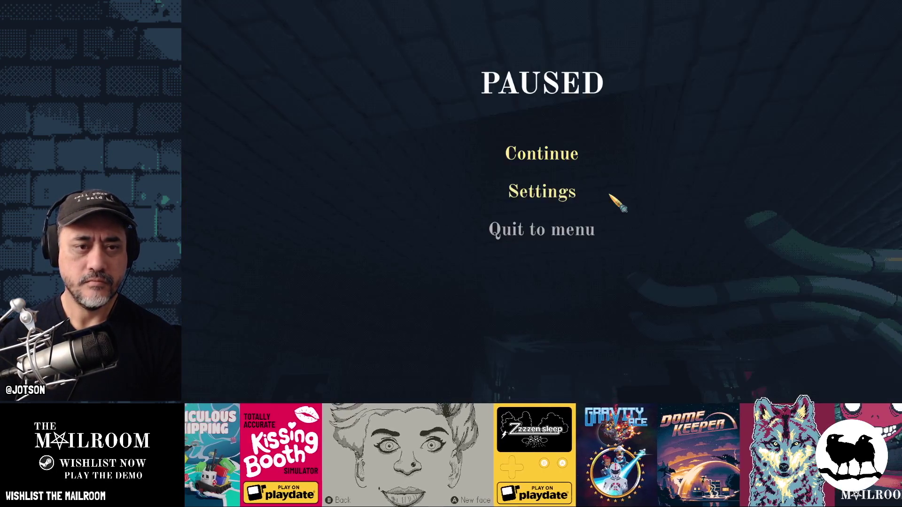
# Resume the game from its pause menu, then return to player.gd at commented line 329.
pyautogui.click(574, 171)
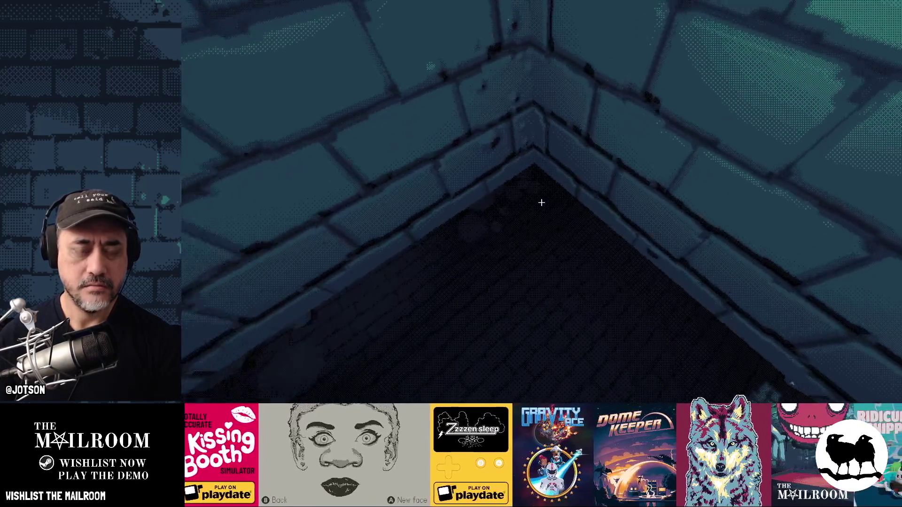
pyautogui.hotkey('alt', 'Tab')
pyautogui.click(645, 157)
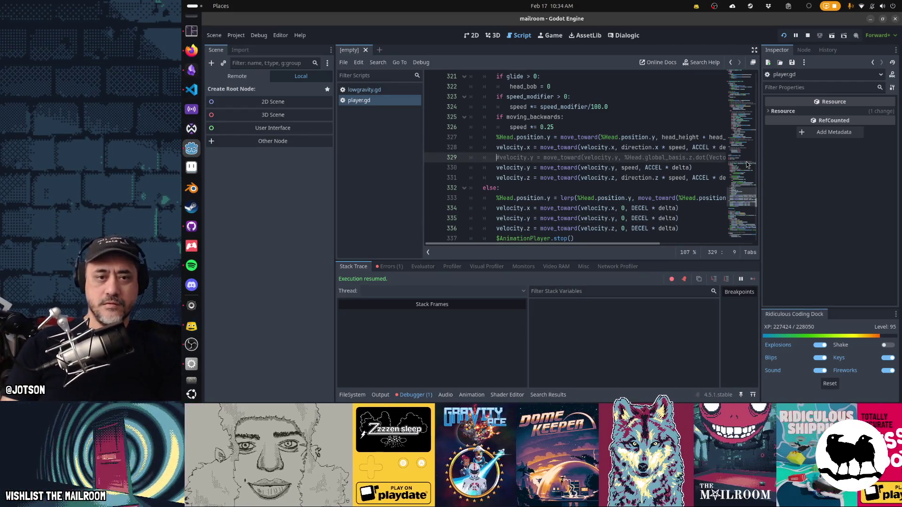
# Uncomment line 329 with Ctrl+K and cut the alternate velocity.y line 330.
pyautogui.press('Home')
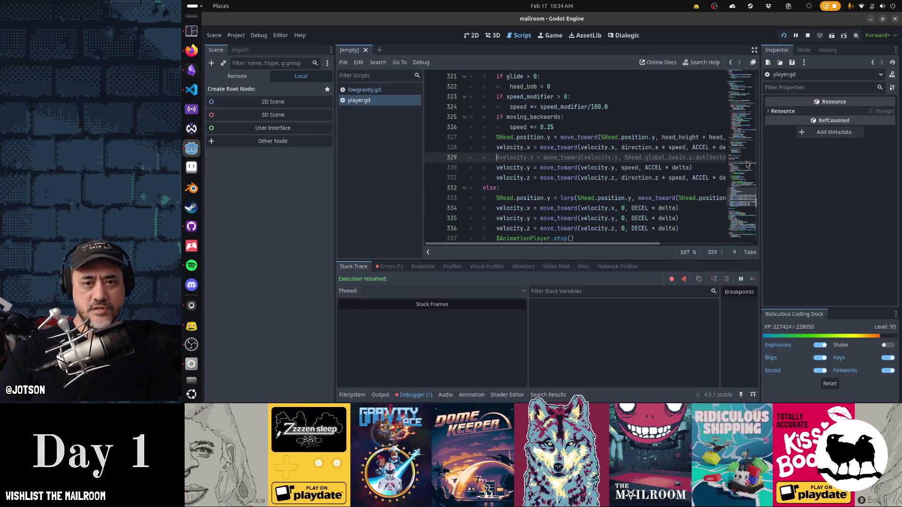
pyautogui.hotkey('ctrl', 'k')
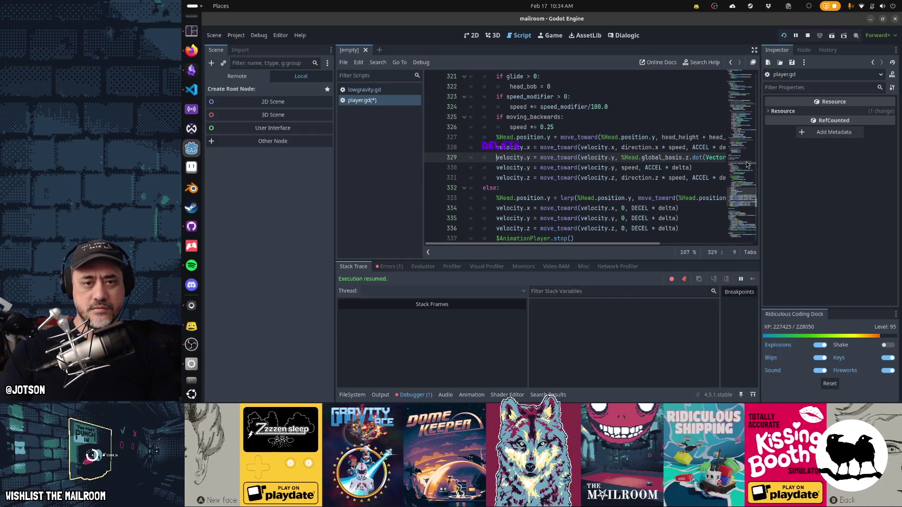
pyautogui.press('Down')
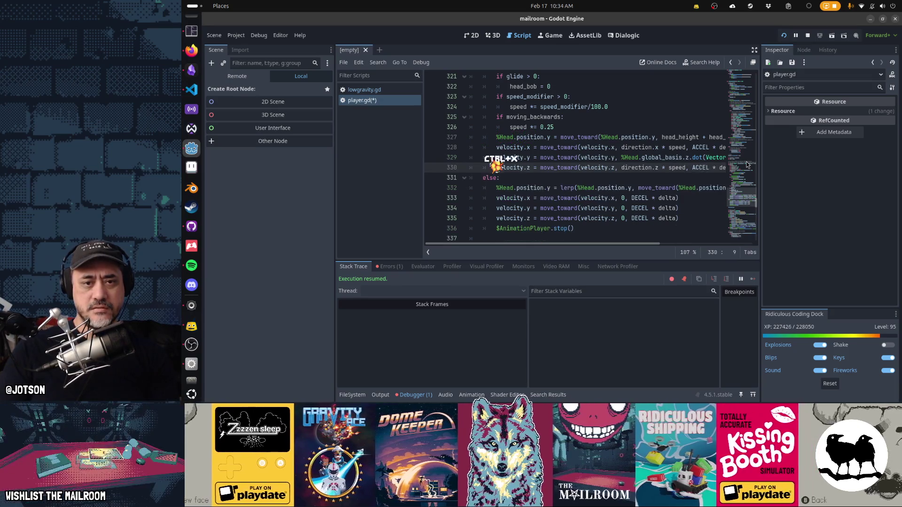
pyautogui.hotkey('ctrl', 'x')
pyautogui.hotkey('ctrl', 'Right')
pyautogui.hotkey('ctrl', 'Right')
pyautogui.hotkey('ctrl', 'Right')
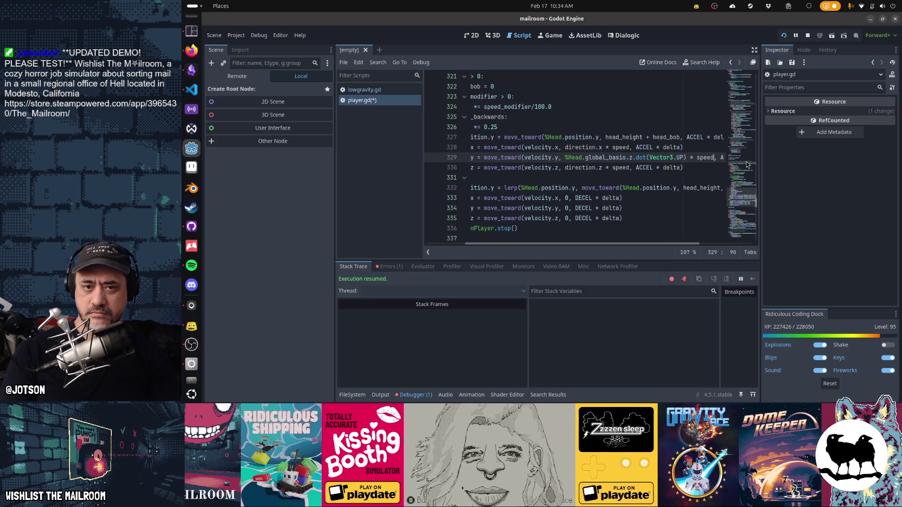
pyautogui.press('Home')
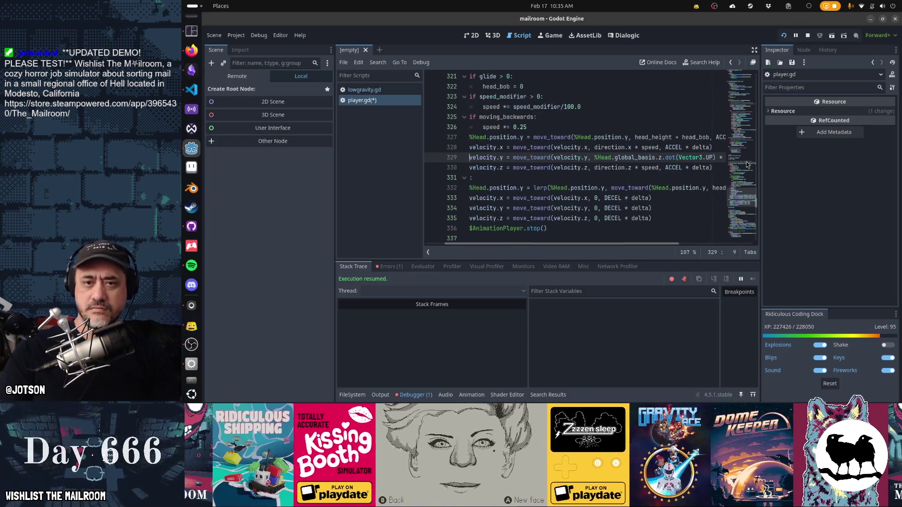
pyautogui.hotkey('alt', 'Tab')
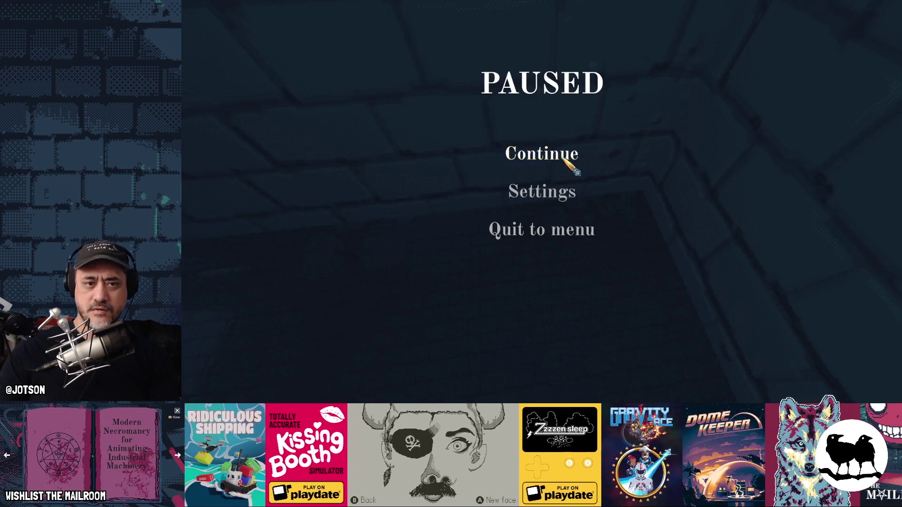
# Save player.gd, resume The Mailroom, and pick up then drop the empty canister.
pyautogui.click(564, 159)
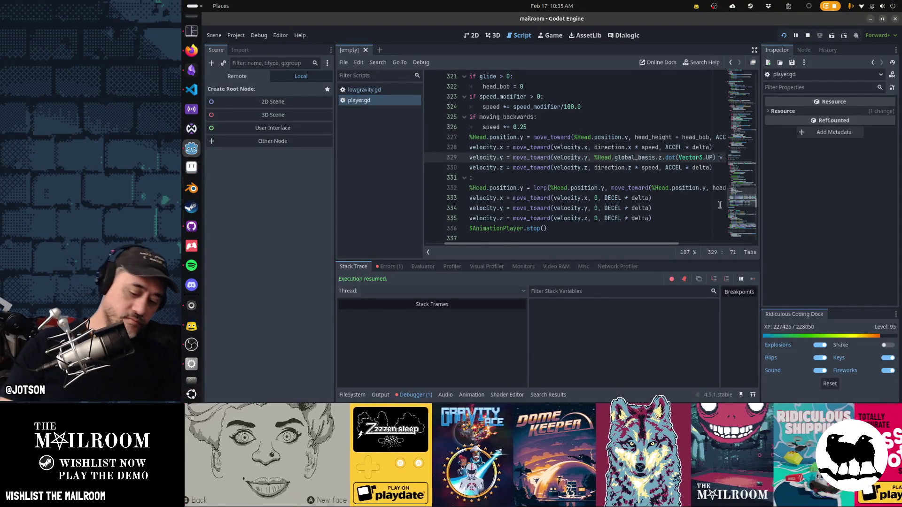
pyautogui.hotkey('ctrl', 's')
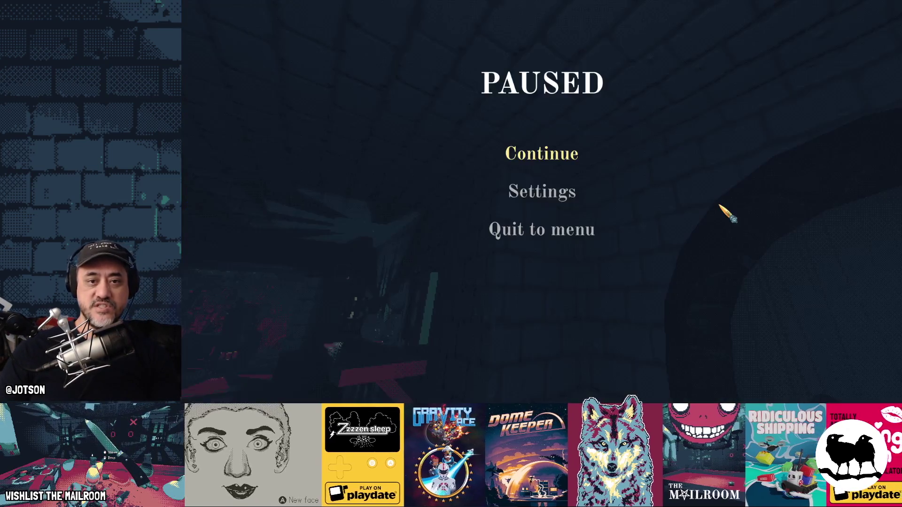
pyautogui.click(587, 160)
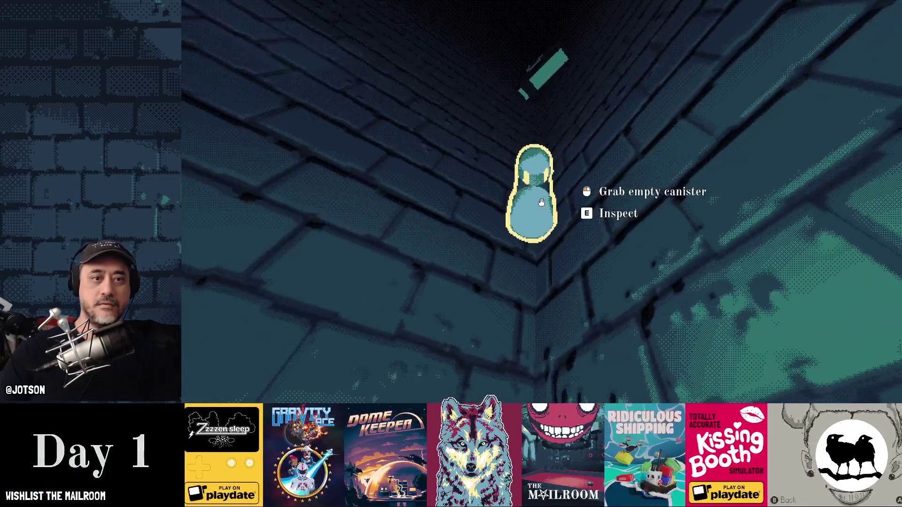
pyautogui.click(542, 202)
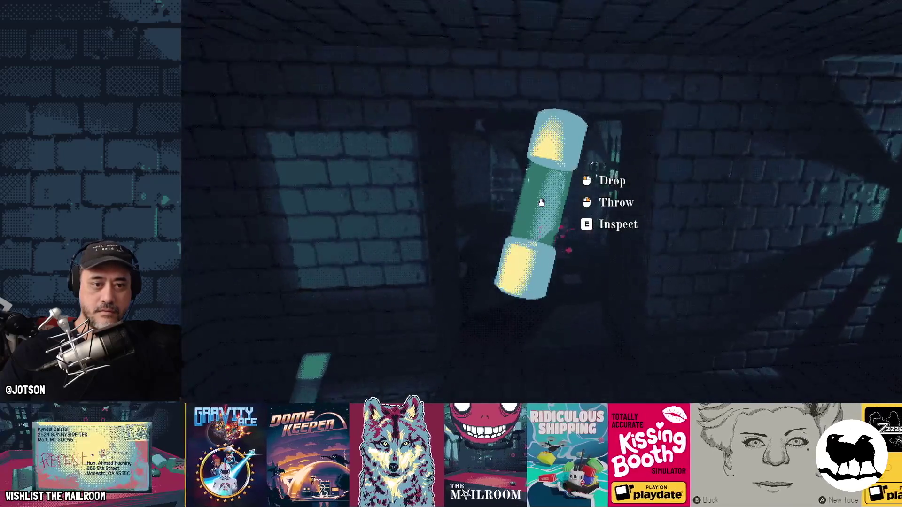
pyautogui.click(542, 203)
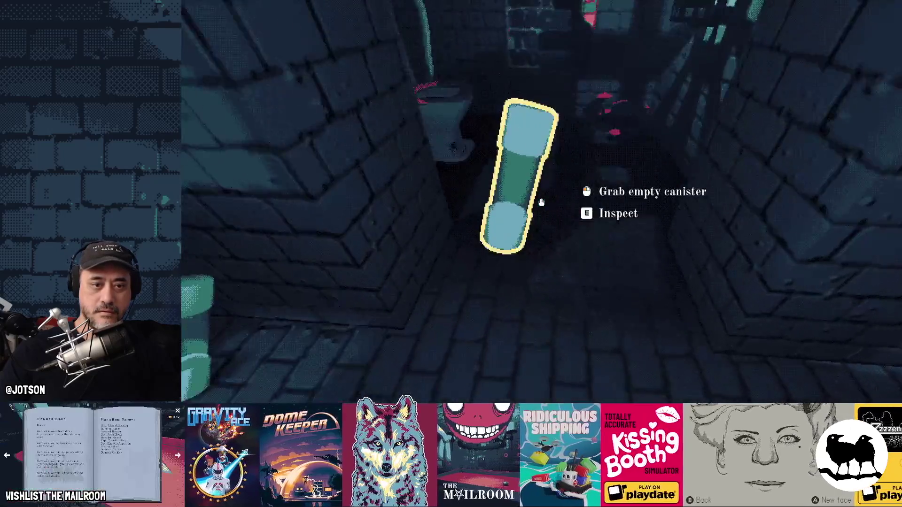
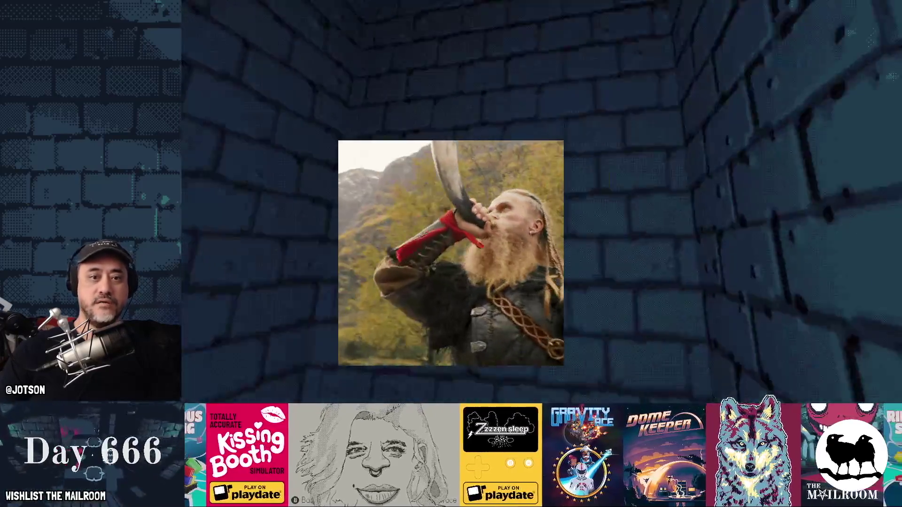
# Run 'event lowgravity' from the in-game console to start the low-gravity event.
pyautogui.press('`')
pyautogui.write('ew')
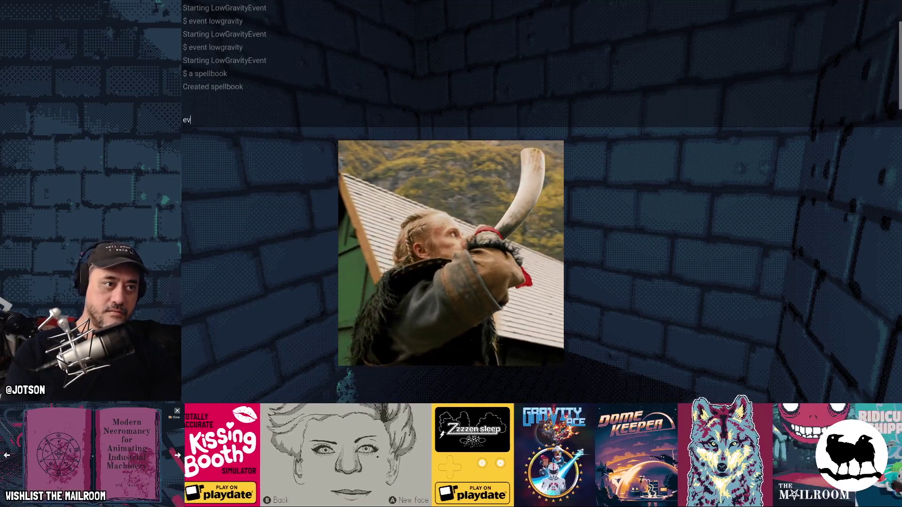
pyautogui.write('owgravity')
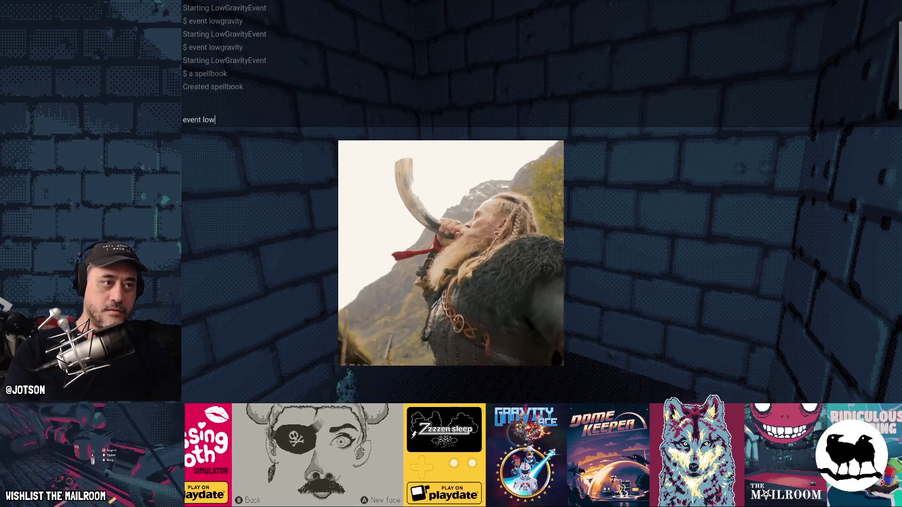
pyautogui.press('Return')
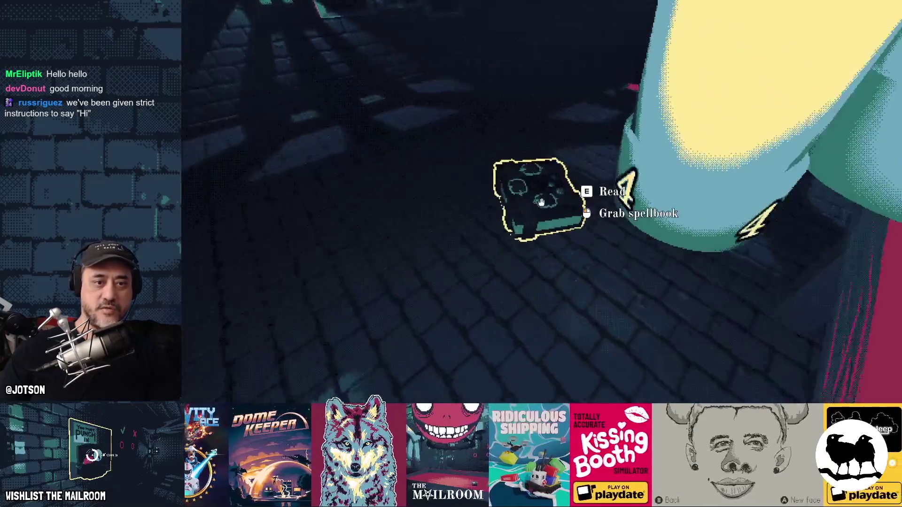
# Pick up the spellbook and drop it back onto the mortar table.
pyautogui.click(541, 203)
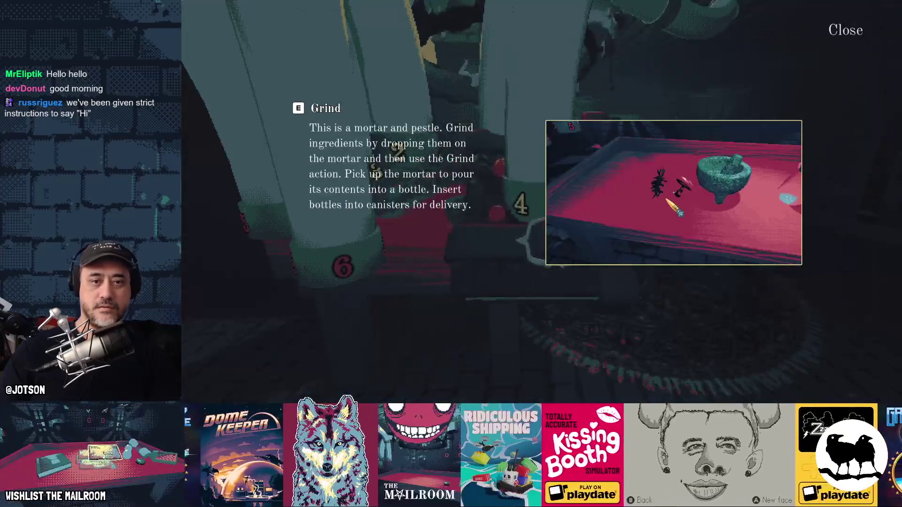
pyautogui.press('Escape')
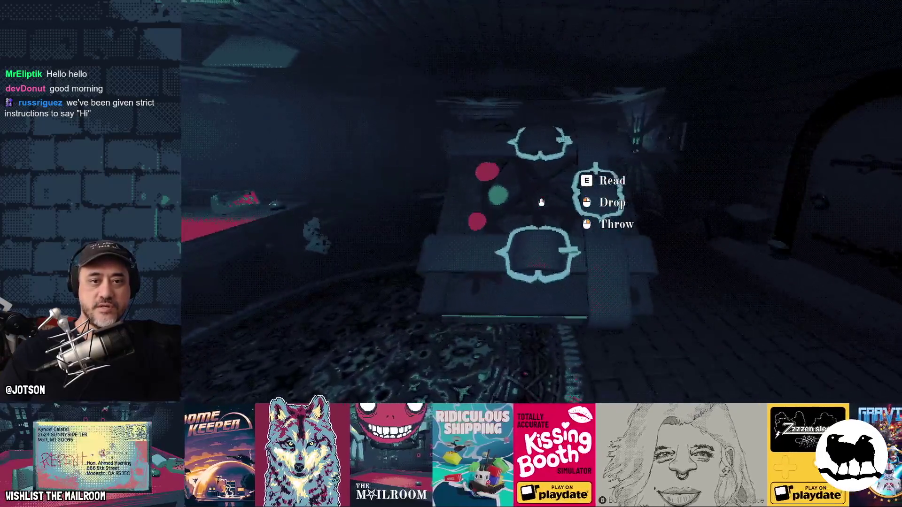
pyautogui.click(541, 202)
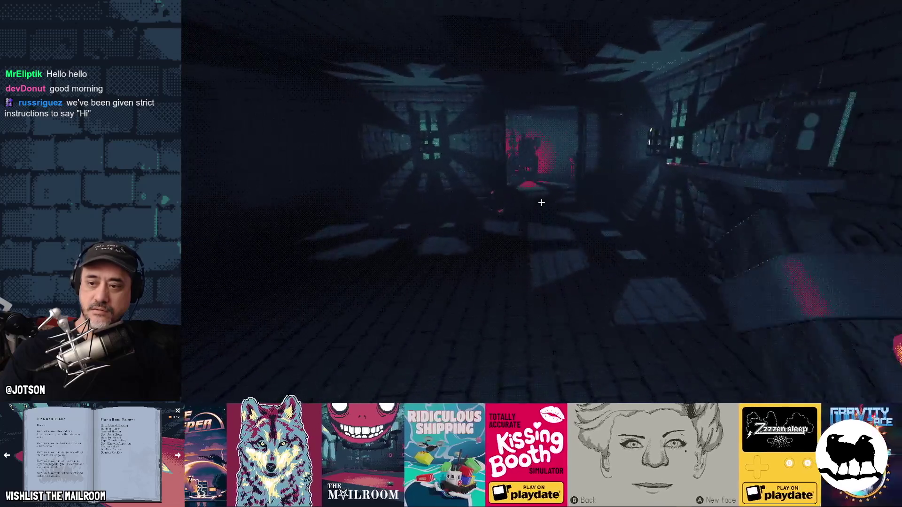
# Walk through the red-lit doorway into the corridor, resuming after a pause, and drop the held wood.
pyautogui.press('w')
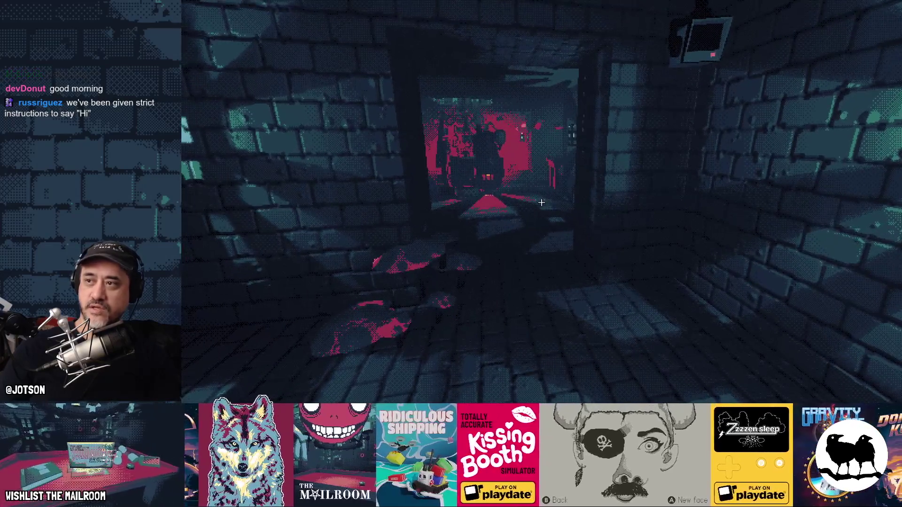
pyautogui.press('Escape')
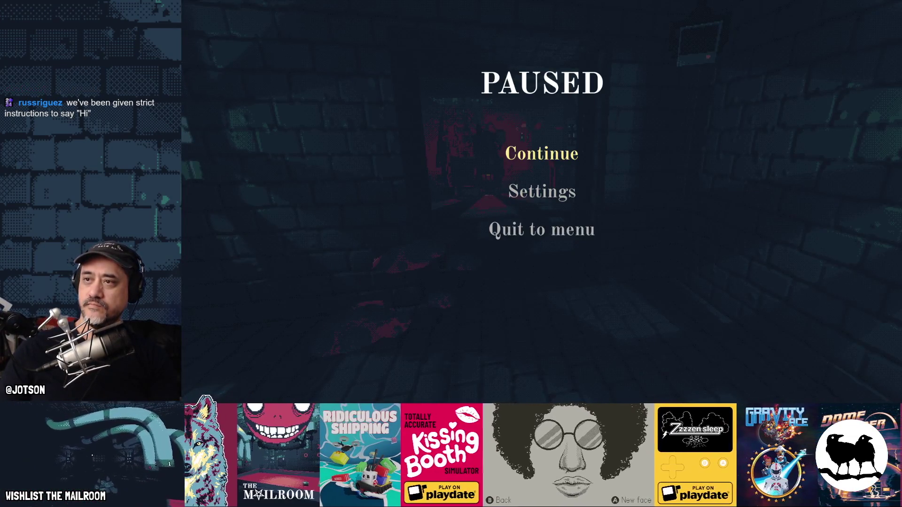
pyautogui.click(518, 153)
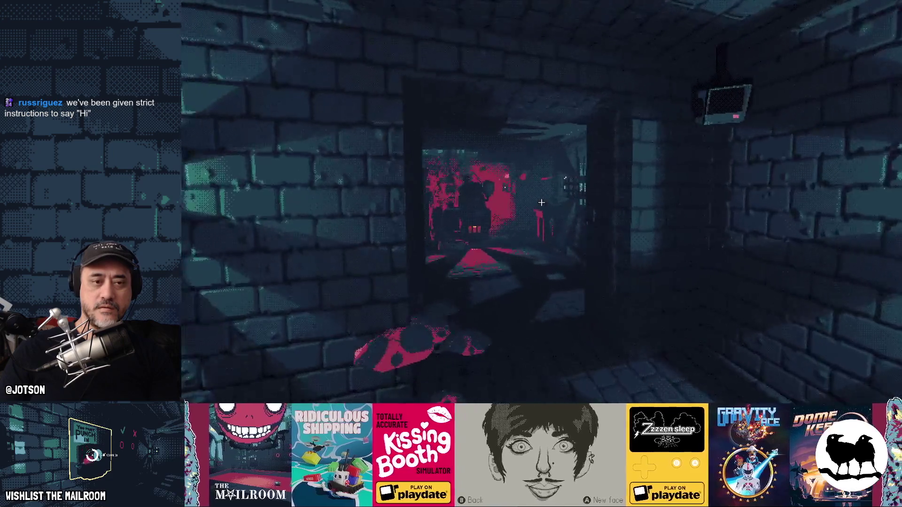
pyautogui.press('w')
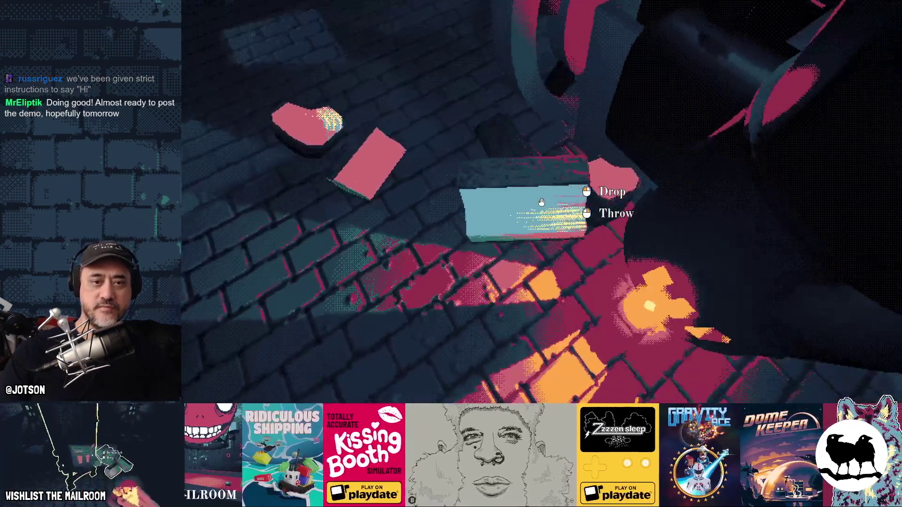
pyautogui.click(541, 202)
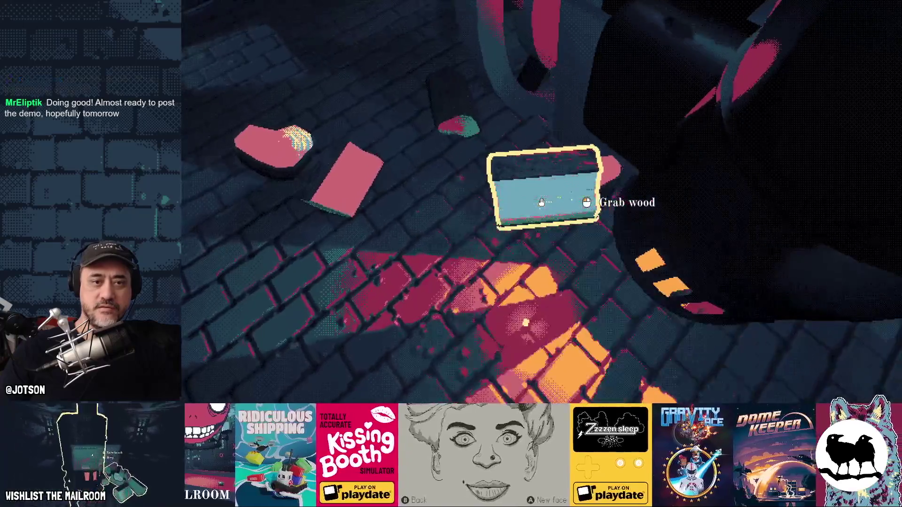
# Repeatedly grab and throw wood pieces around the corridor in low gravity.
pyautogui.click(541, 202)
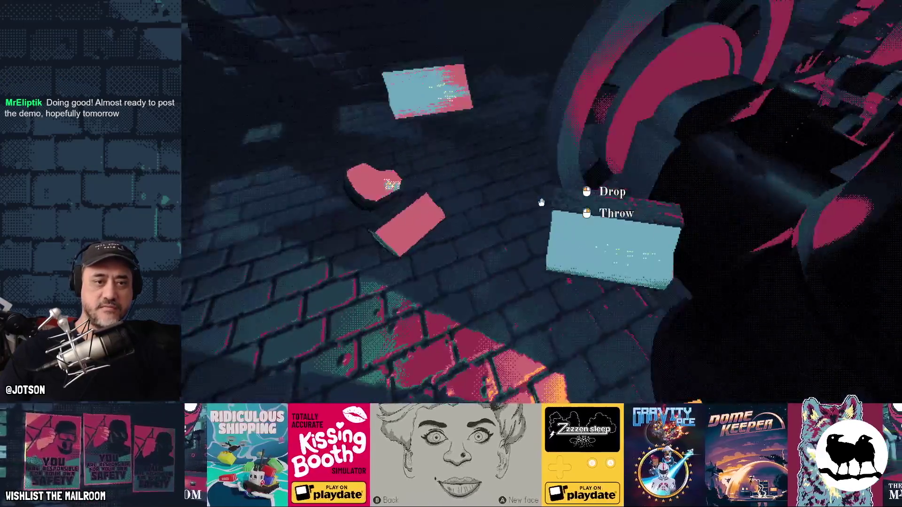
pyautogui.rightClick(542, 203)
pyautogui.click(541, 202)
pyautogui.rightClick(541, 203)
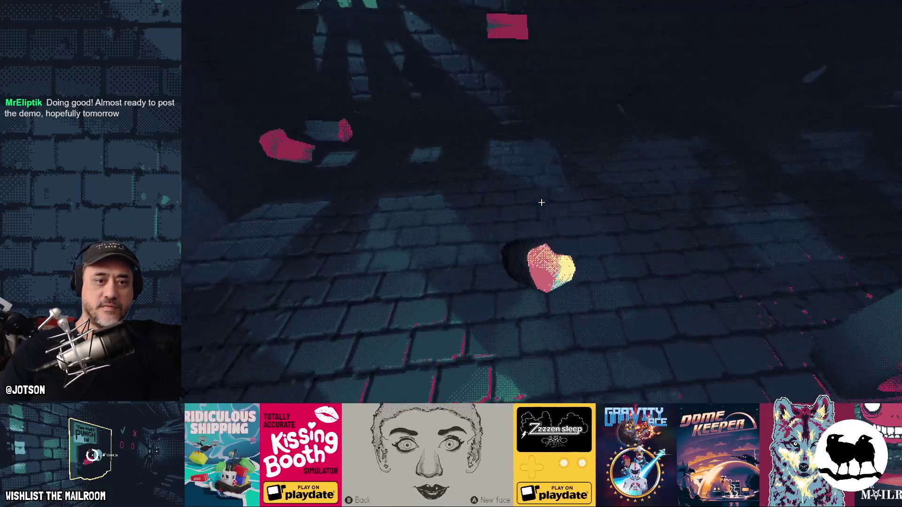
pyautogui.click(542, 202)
pyautogui.rightClick(541, 202)
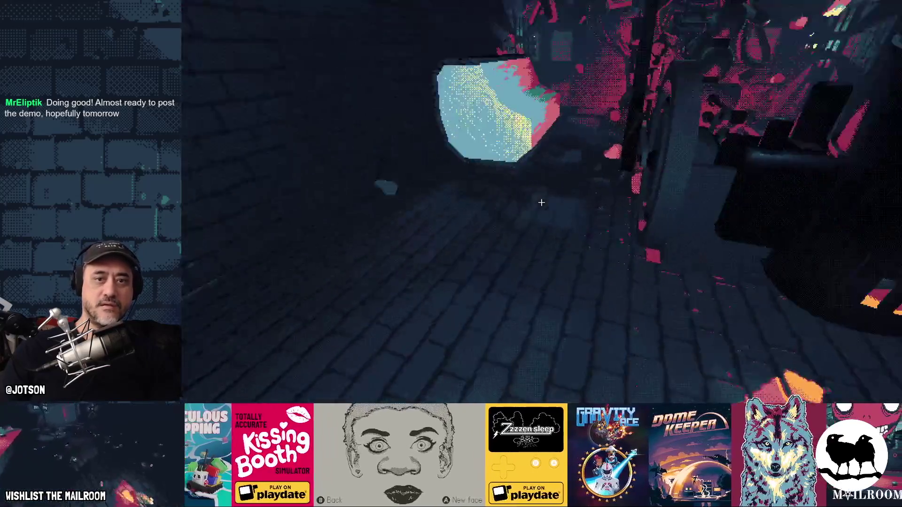
pyautogui.click(541, 203)
pyautogui.rightClick(541, 203)
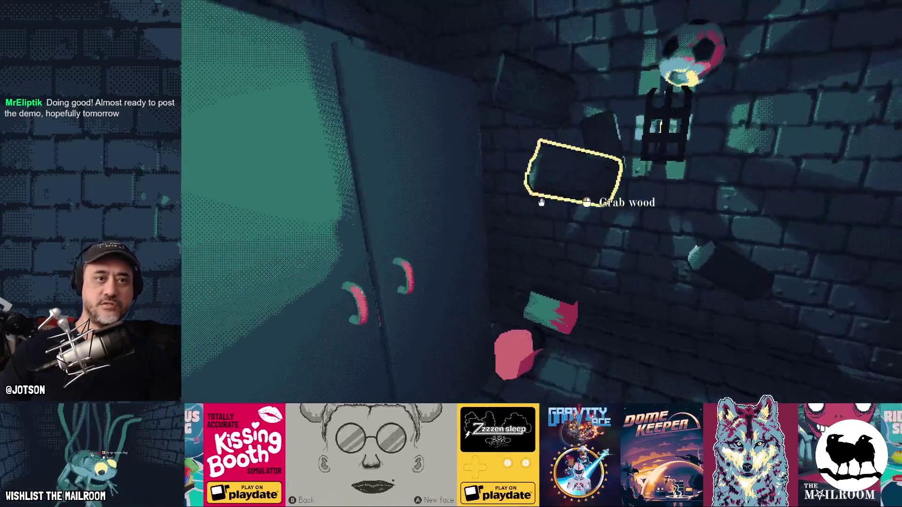
pyautogui.click(541, 202)
pyautogui.rightClick(541, 202)
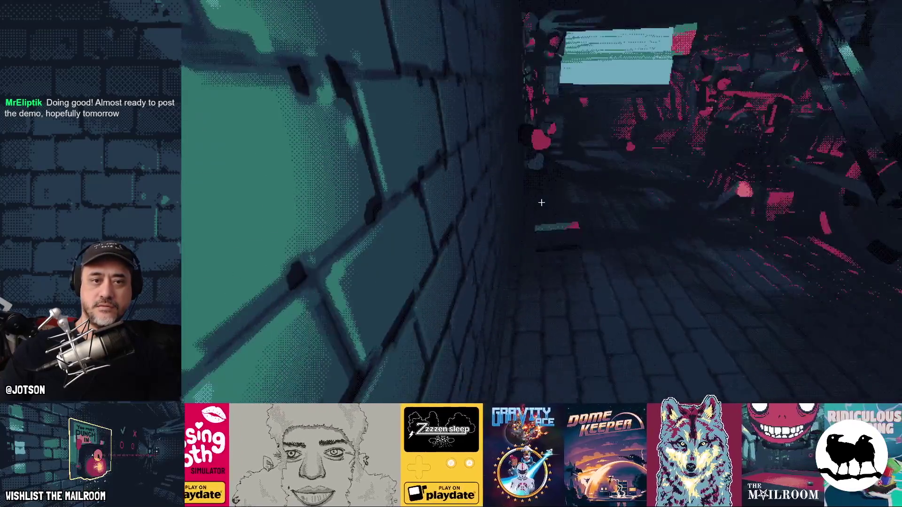
pyautogui.click(541, 202)
pyautogui.rightClick(541, 203)
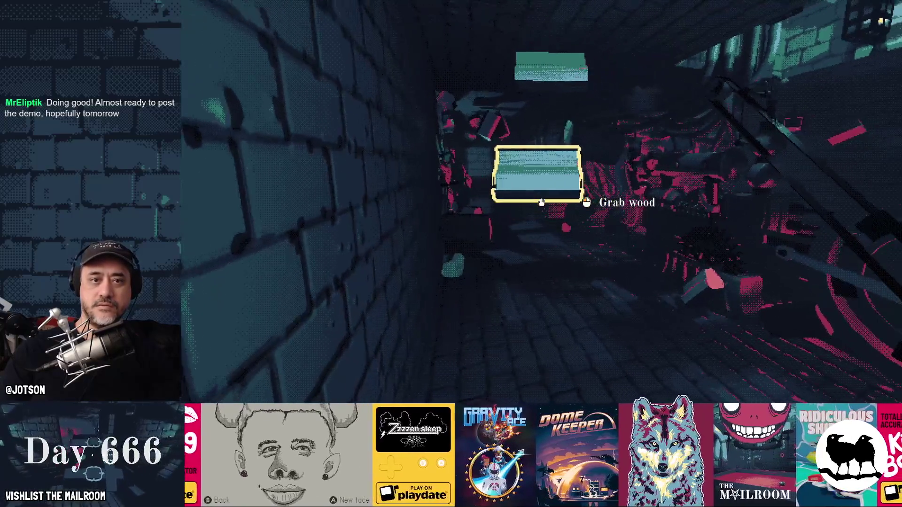
pyautogui.click(541, 203)
pyautogui.rightClick(541, 202)
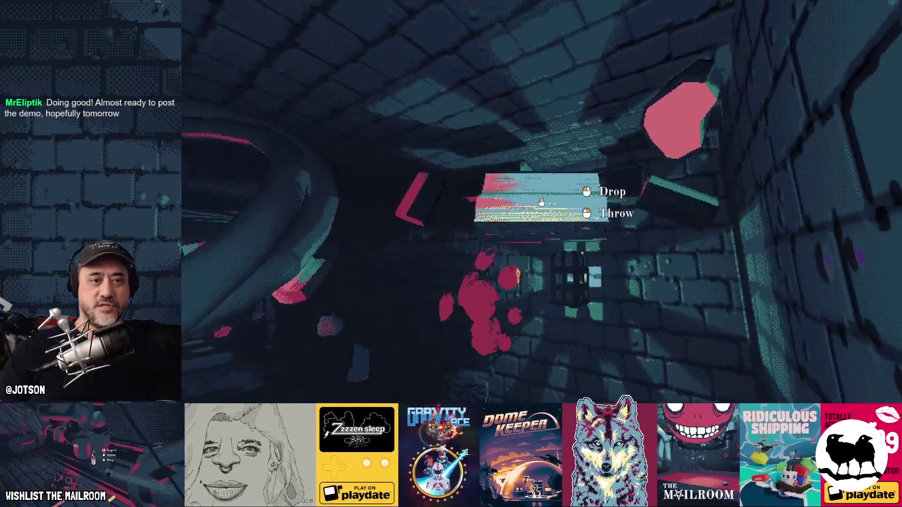
# Drop the held wood and pink slab, then open the box lid and wall cabinet door.
pyautogui.click(541, 202)
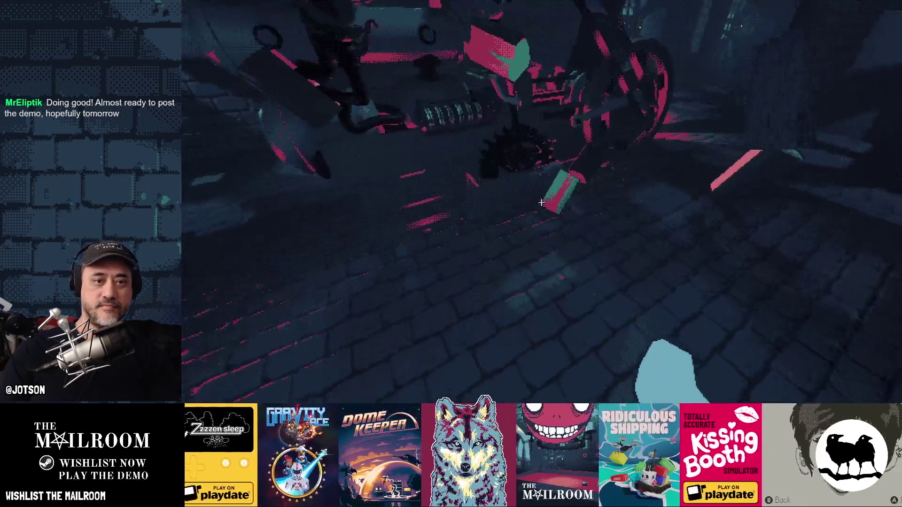
pyautogui.click(541, 202)
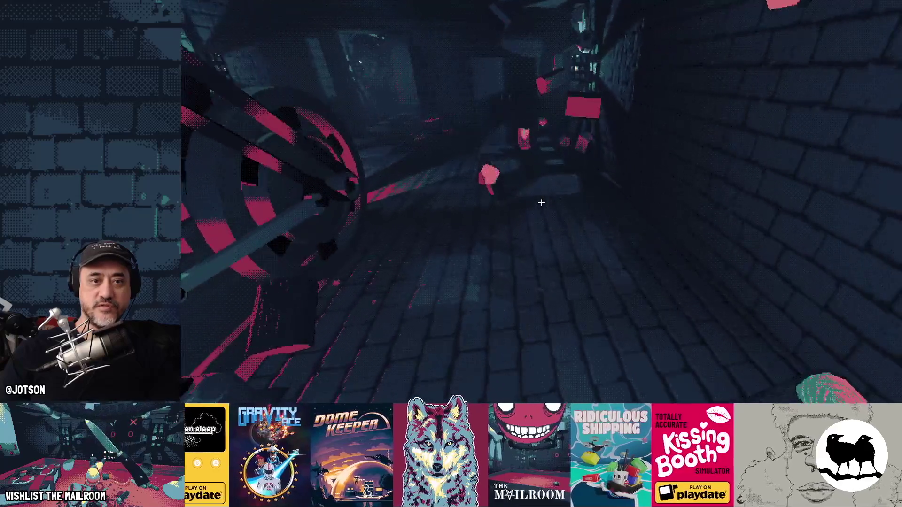
pyautogui.click(542, 202)
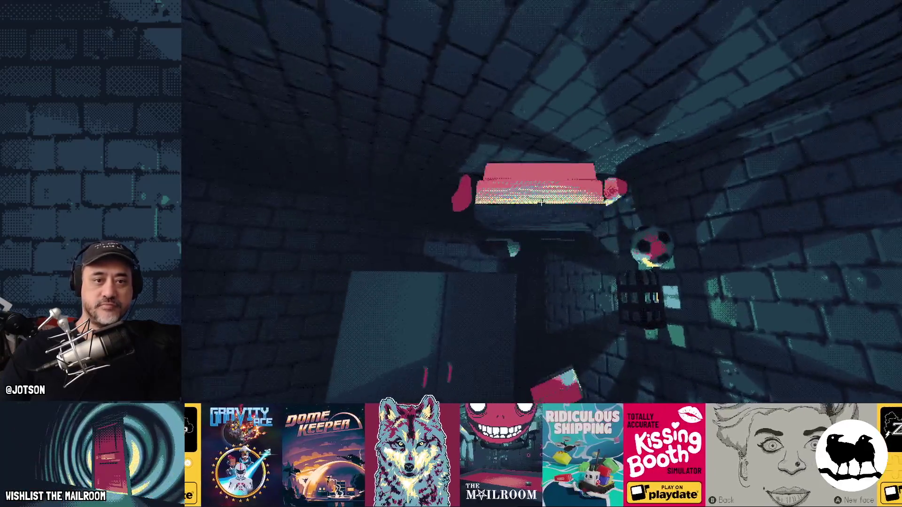
pyautogui.click(542, 202)
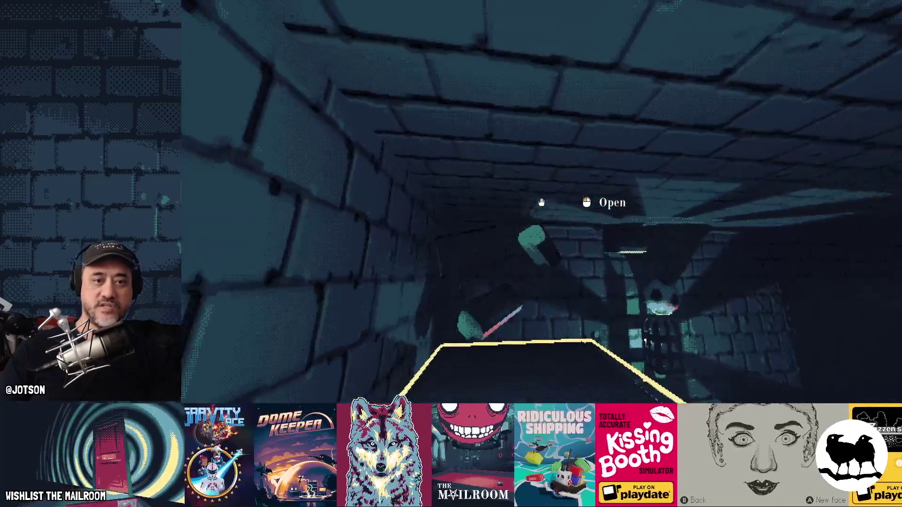
pyautogui.click(542, 202)
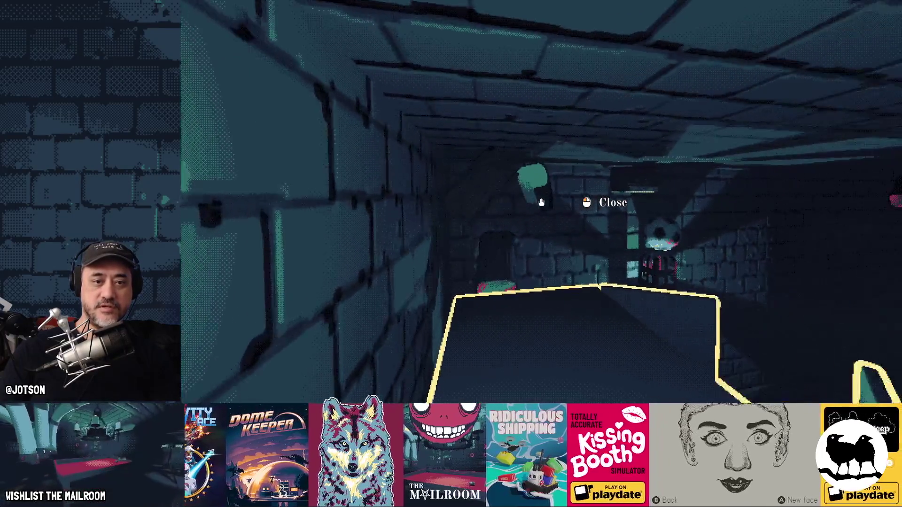
pyautogui.click(542, 202)
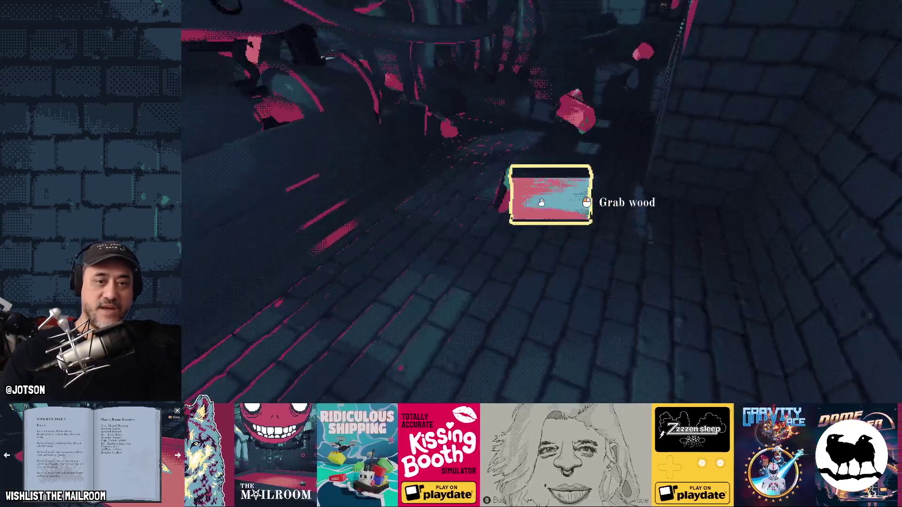
# Grab, release and carry wood blocks, letting them float in low gravity.
pyautogui.click(541, 202)
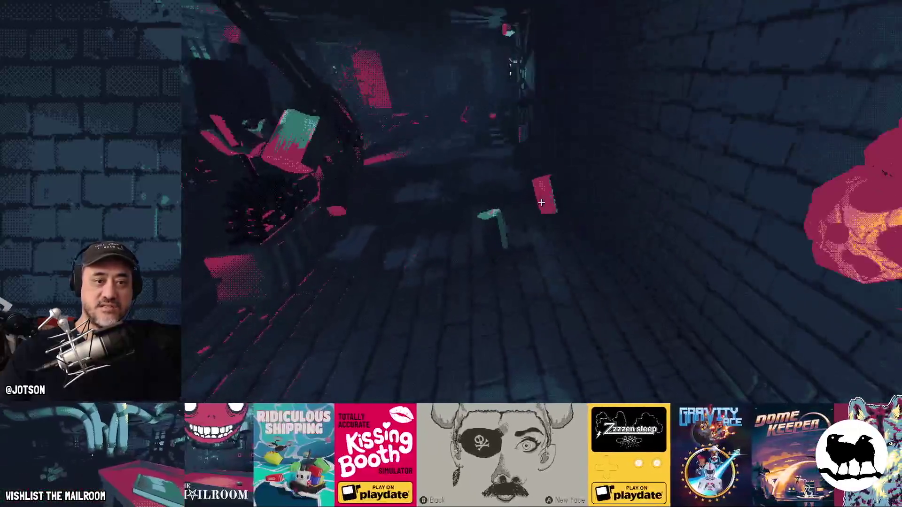
pyautogui.click(541, 203)
pyautogui.click(541, 202)
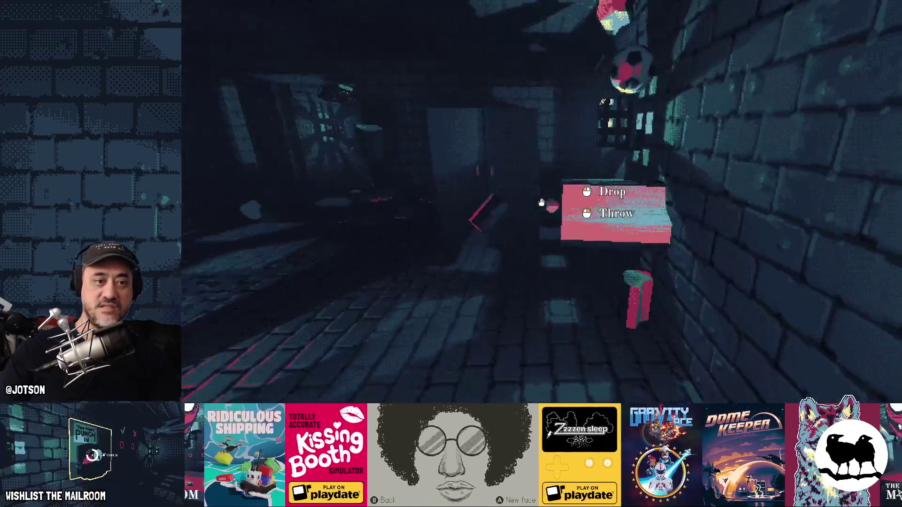
pyautogui.click(542, 202)
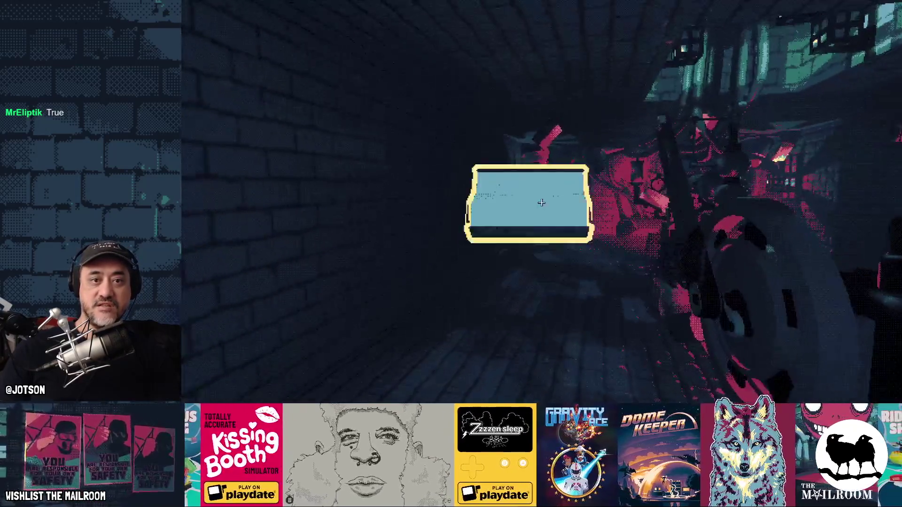
pyautogui.click(541, 202)
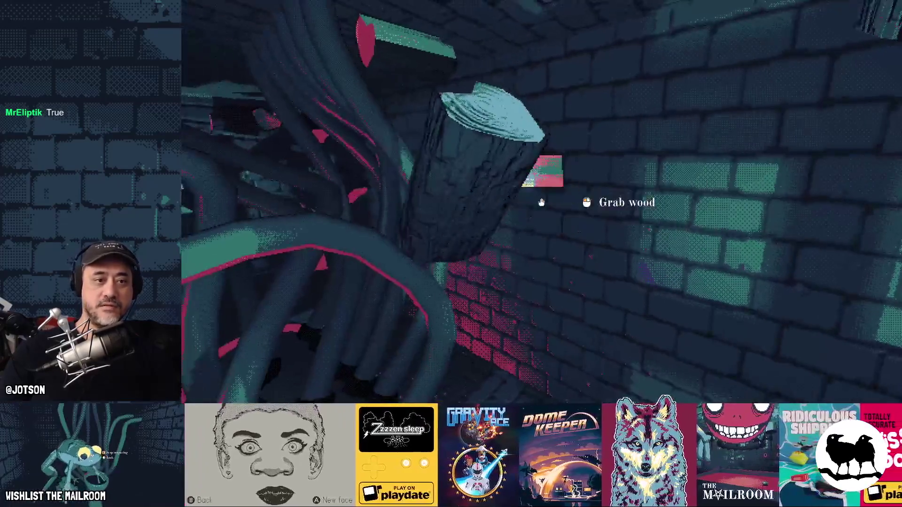
pyautogui.click(541, 203)
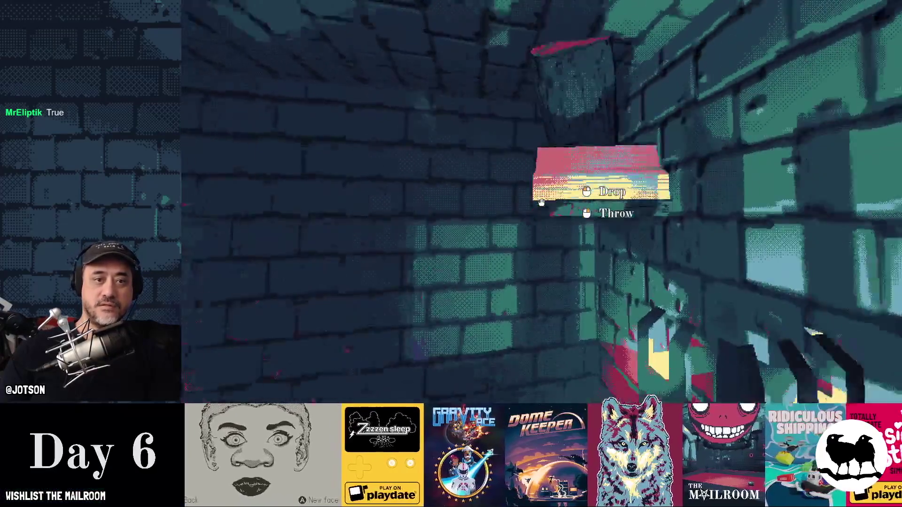
pyautogui.click(541, 202)
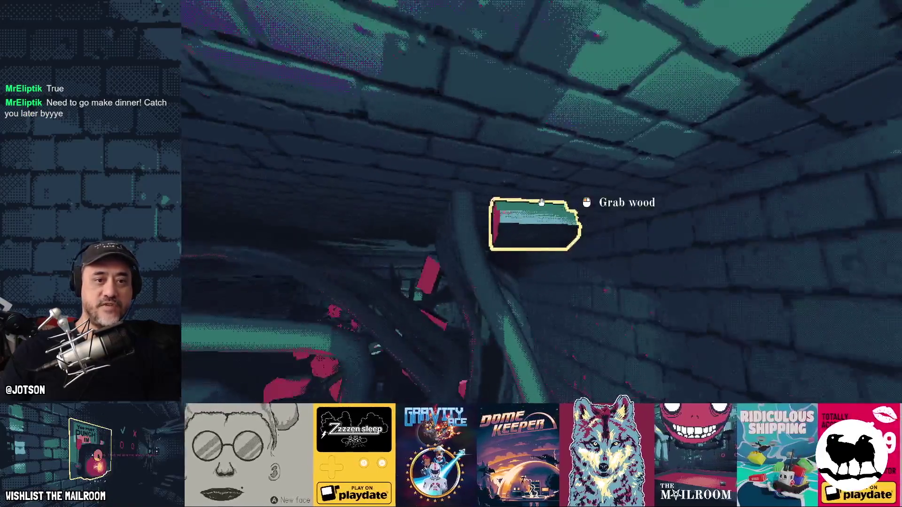
pyautogui.click(541, 202)
pyautogui.click(541, 203)
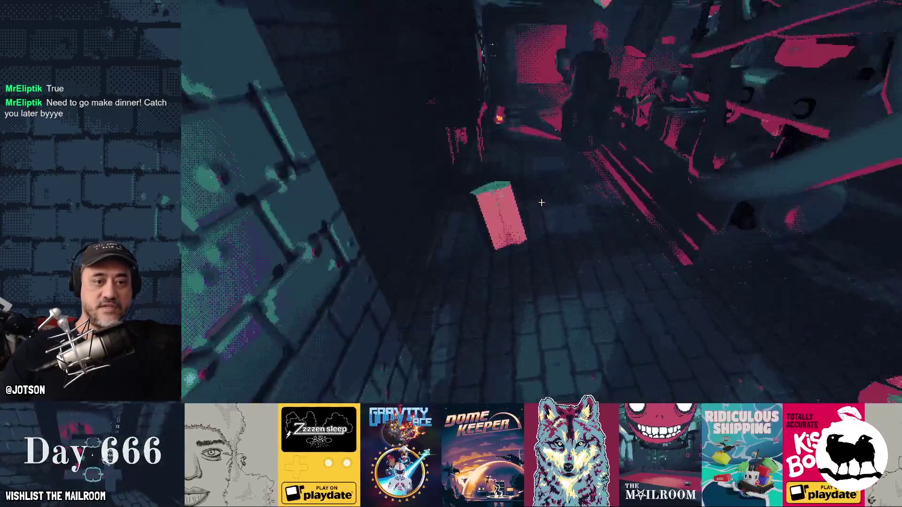
pyautogui.click(541, 202)
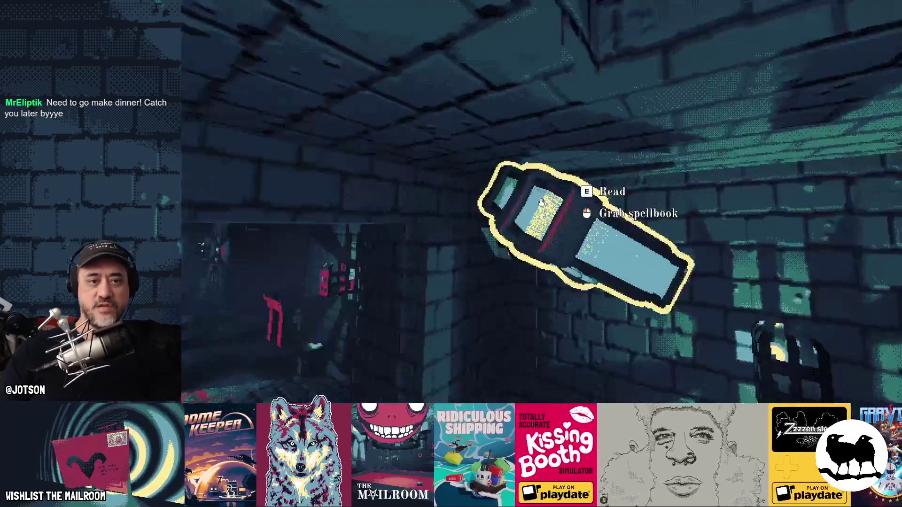
# Set the spellbook down on the table and pick up a wood block.
pyautogui.click(542, 203)
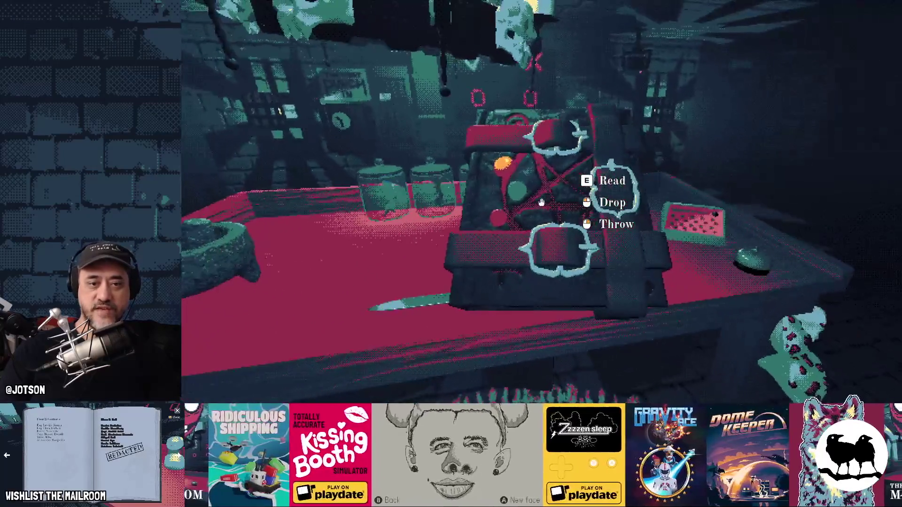
pyautogui.click(541, 202)
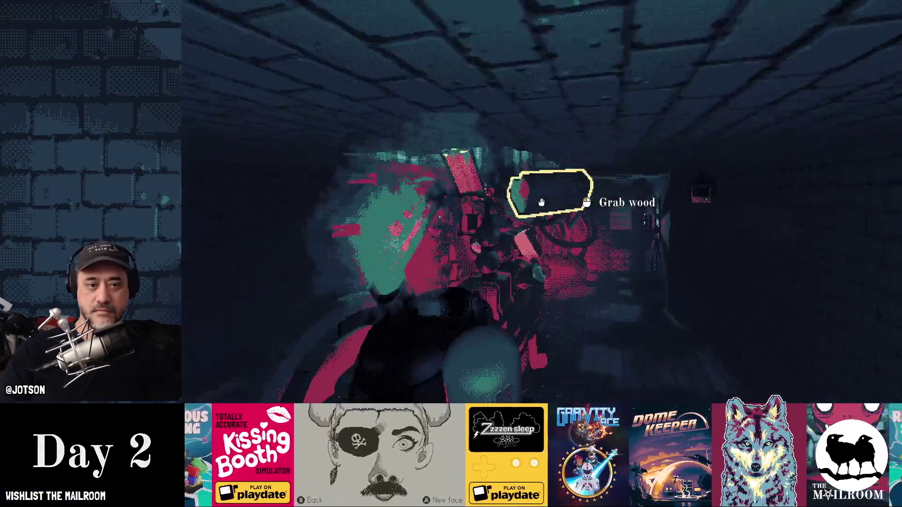
pyautogui.click(541, 202)
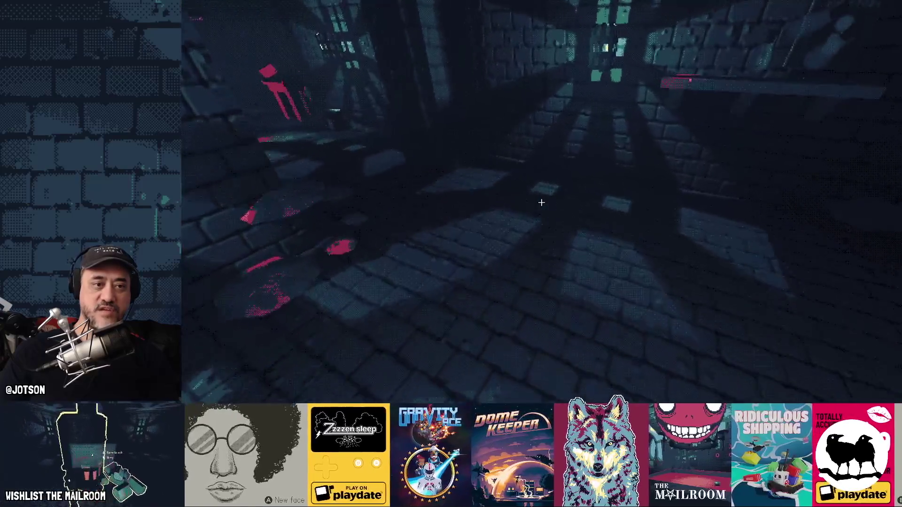
# Stop the running game to return to player.gd in the editor.
pyautogui.press('Escape')
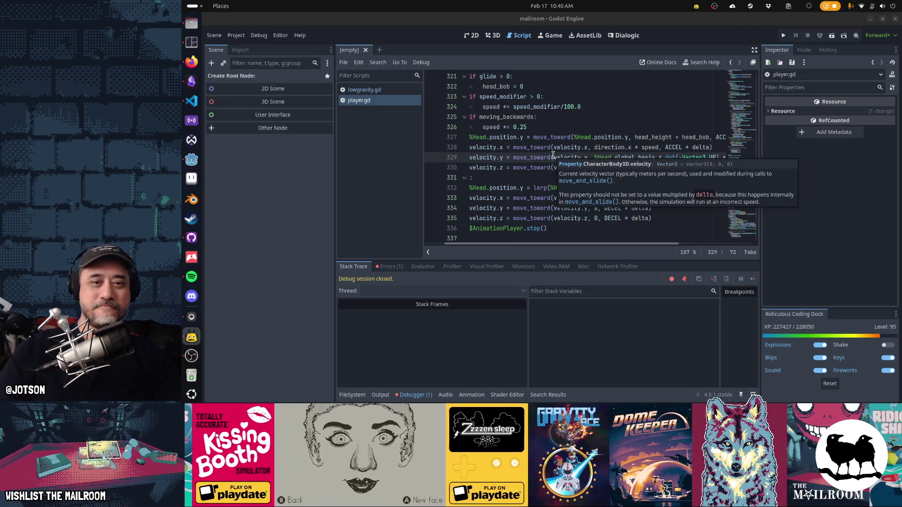
# Move each velocity.y line below velocity.z in both the moving and else branches.
pyautogui.click(554, 156)
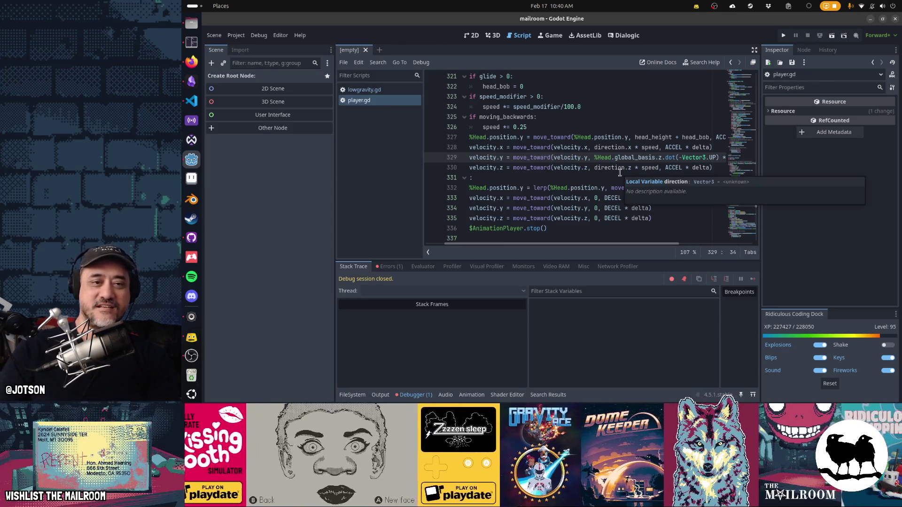
pyautogui.press('Home')
pyautogui.press('Home')
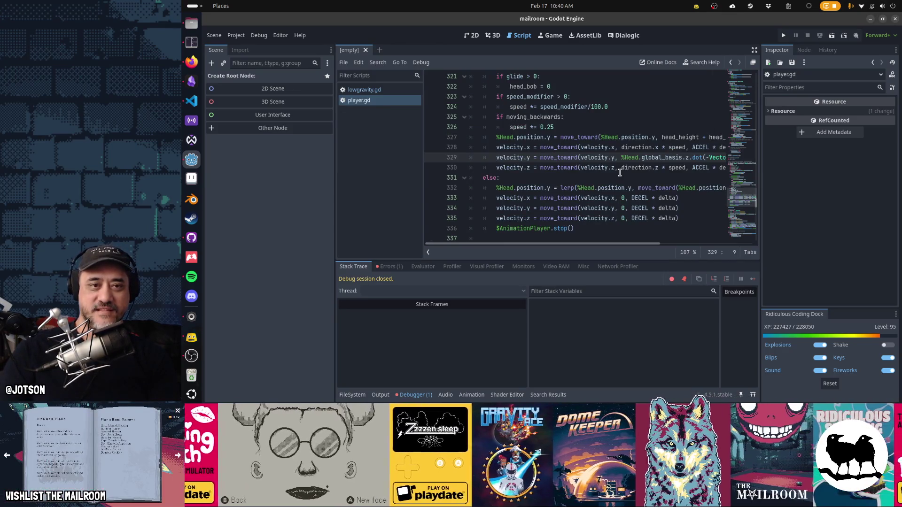
pyautogui.hotkey('ctrl', 'x')
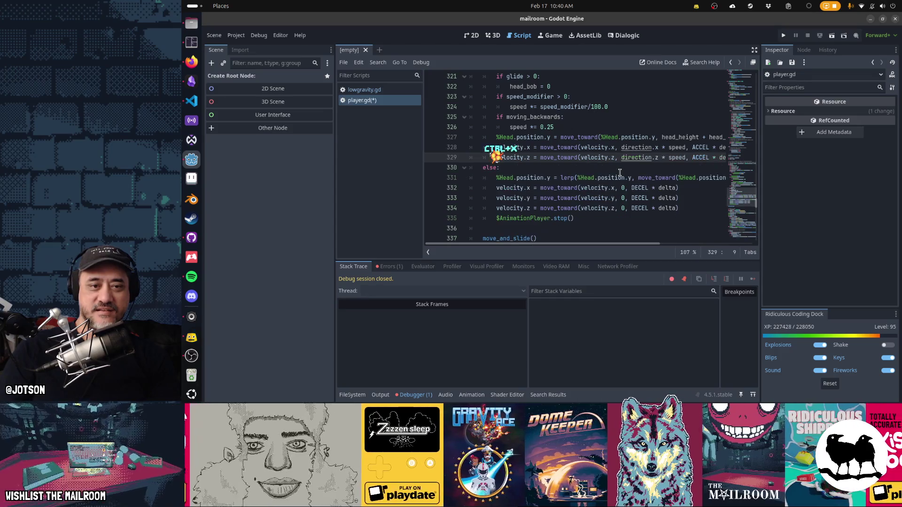
pyautogui.press('Down')
pyautogui.hotkey('ctrl', 'v')
pyautogui.press('Down')
pyautogui.press('Down')
pyautogui.press('Down')
pyautogui.hotkey('ctrl', 'x')
pyautogui.press('Down')
pyautogui.hotkey('ctrl', 'v')
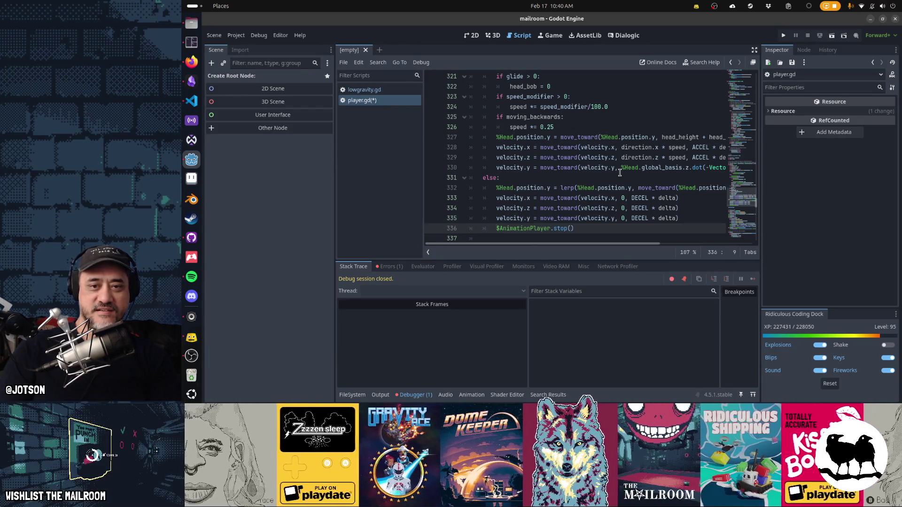
pyautogui.press('Up')
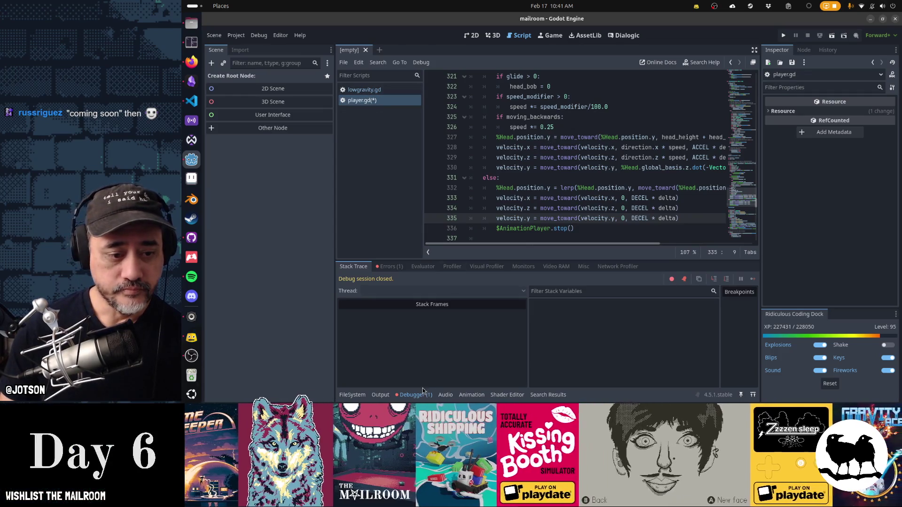
# Clear the move_toward error from the Errors list and collapse the bottom panel.
pyautogui.click(389, 267)
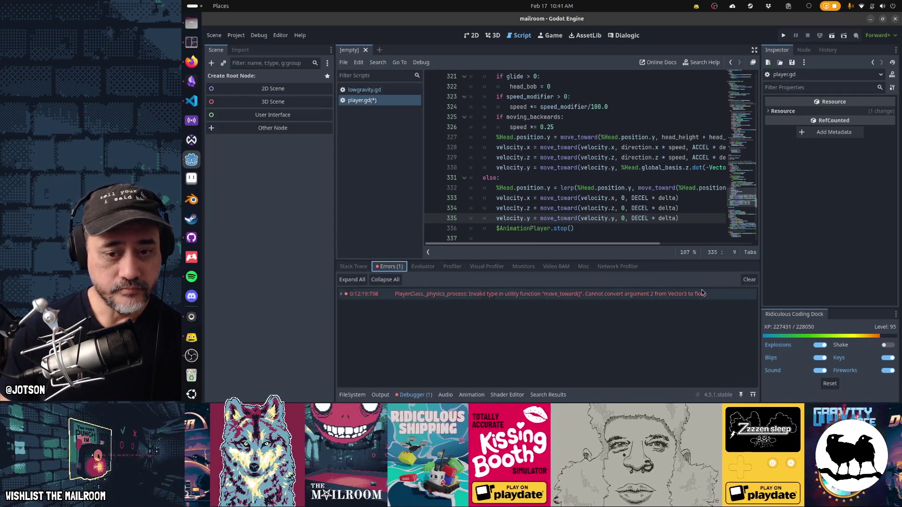
pyautogui.click(751, 282)
pyautogui.click(352, 394)
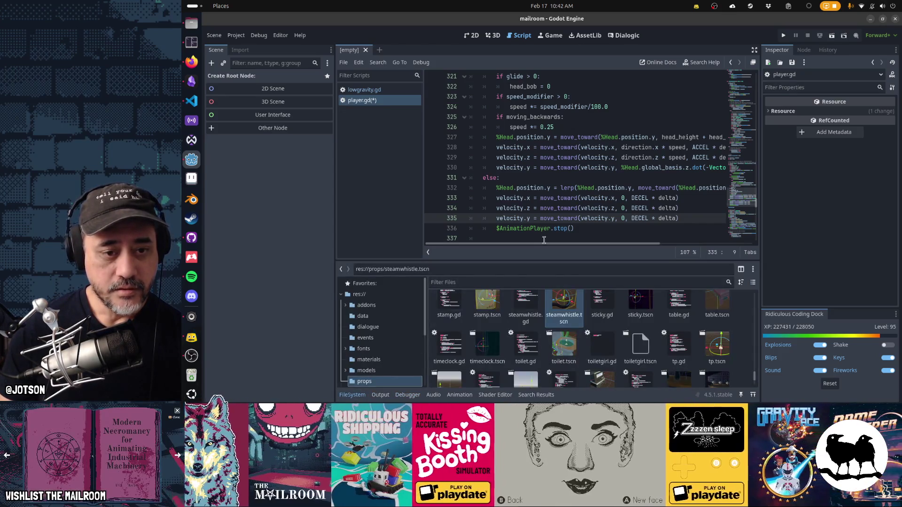
pyautogui.click(352, 395)
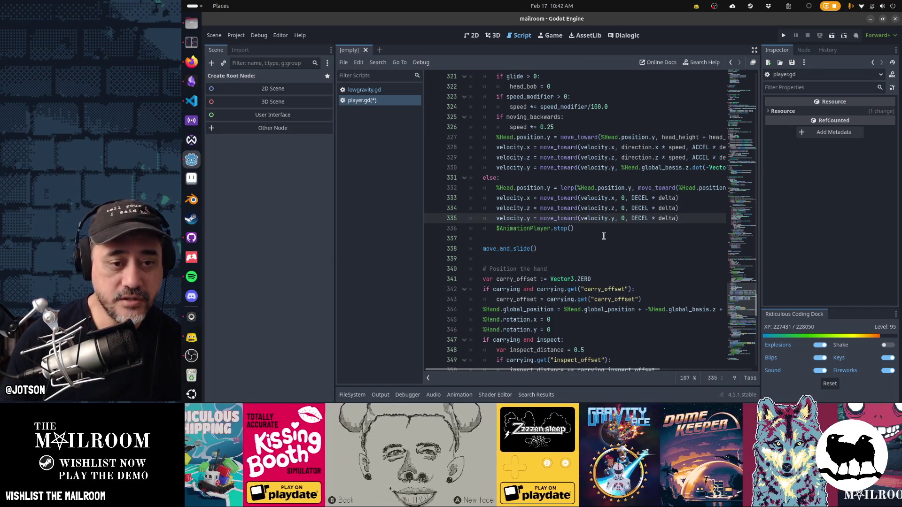
pyautogui.click(603, 247)
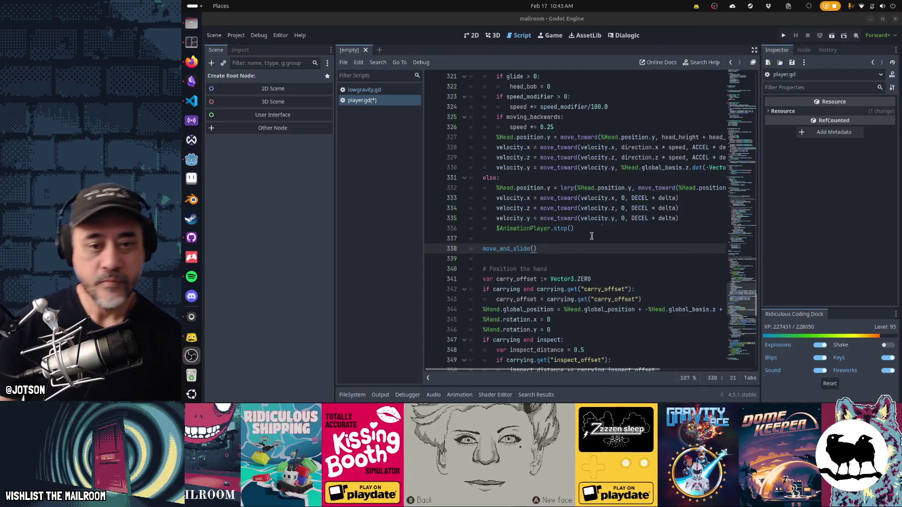
pyautogui.click(621, 195)
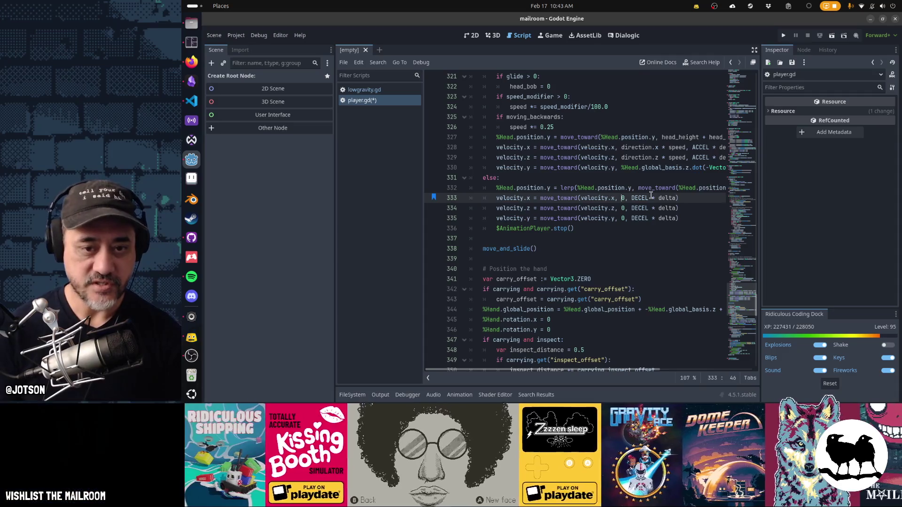
# Add a LOWGRAVITY_DECEL constant set to 0.5 next to DECEL.
pyautogui.hotkey('ctrl', 'Home')
pyautogui.hotkey('ctrl', 'f')
pyautogui.write('DEC')
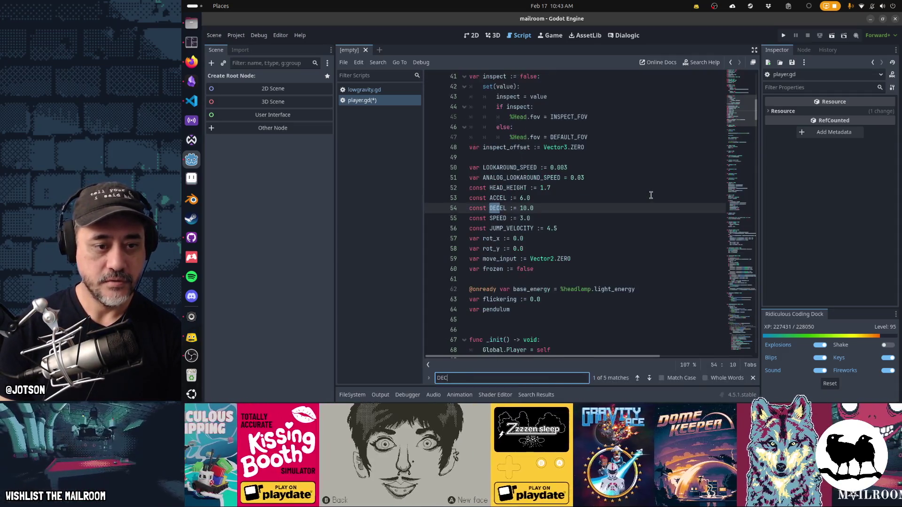
pyautogui.press('Escape')
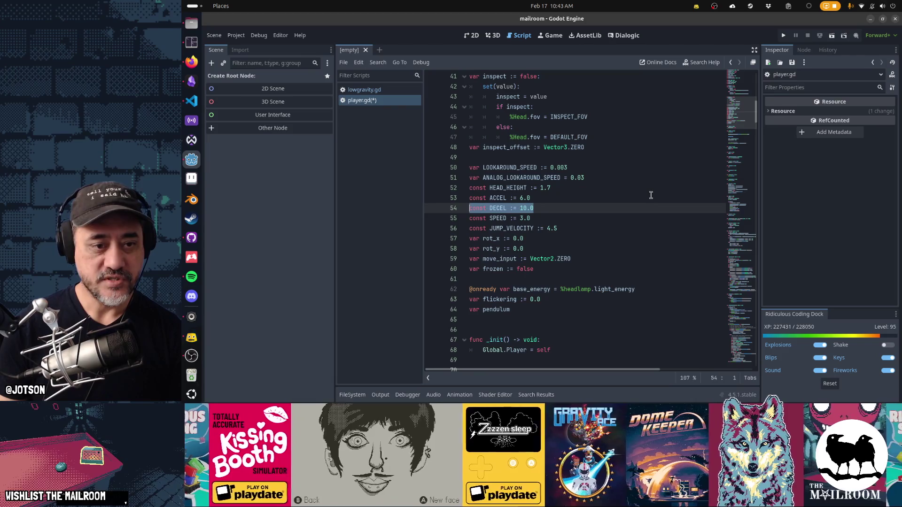
pyautogui.hotkey('ctrl', 'v')
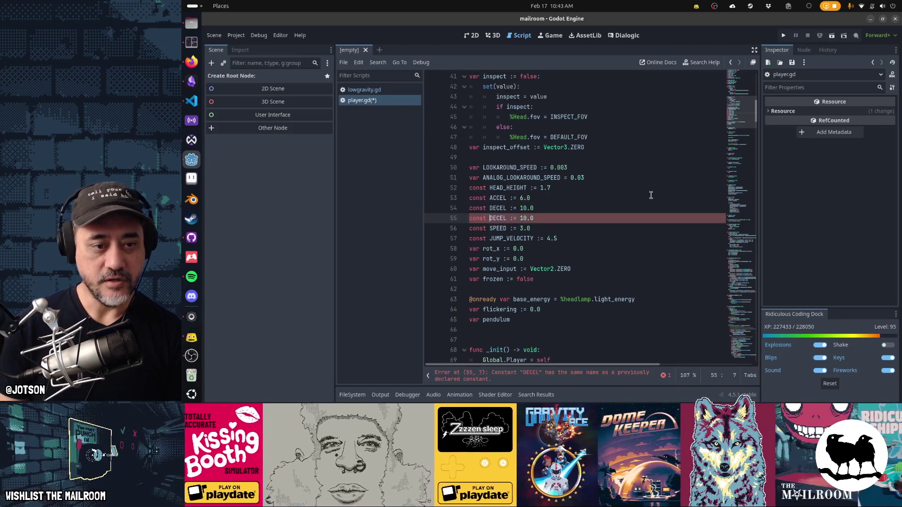
pyautogui.write('LOWGRAV_')
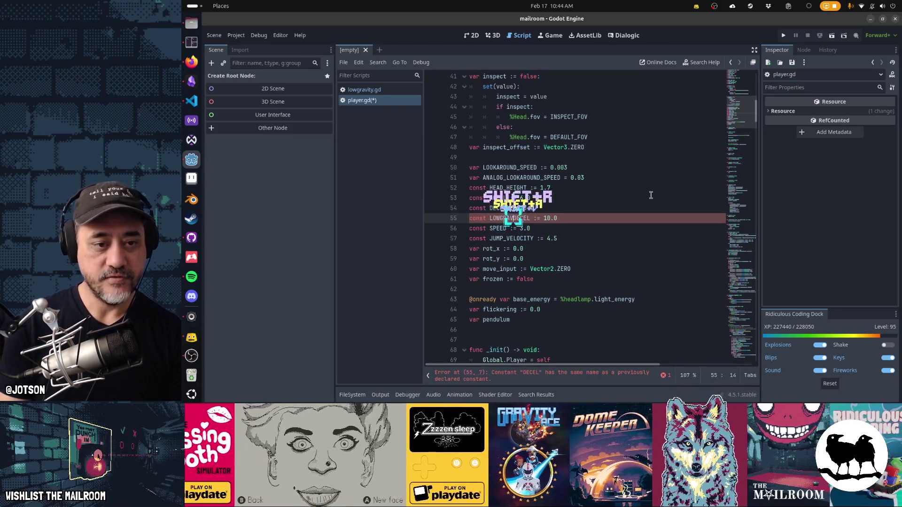
pyautogui.hotkey('ctrl', 'Right')
pyautogui.hotkey('ctrl', 'Right')
pyautogui.hotkey('ctrl', 'Right')
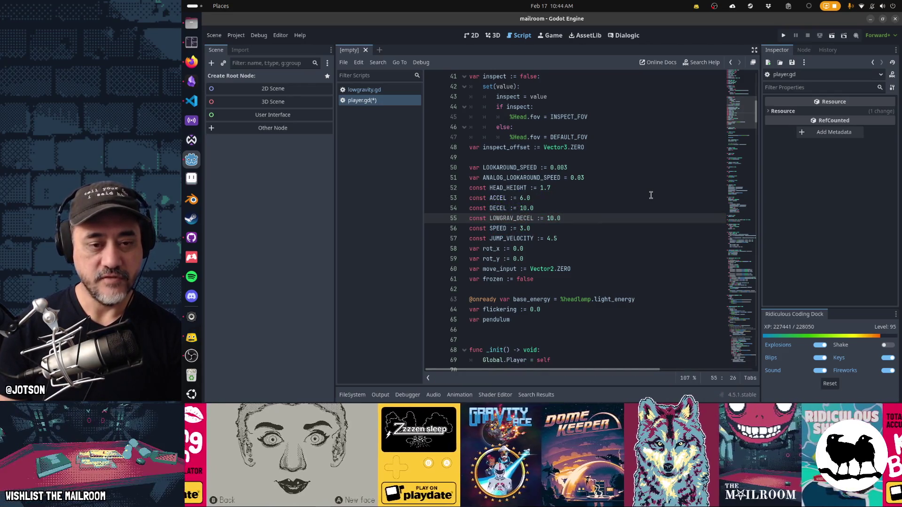
pyautogui.press('Delete')
pyautogui.press('Delete')
pyautogui.write('0.5')
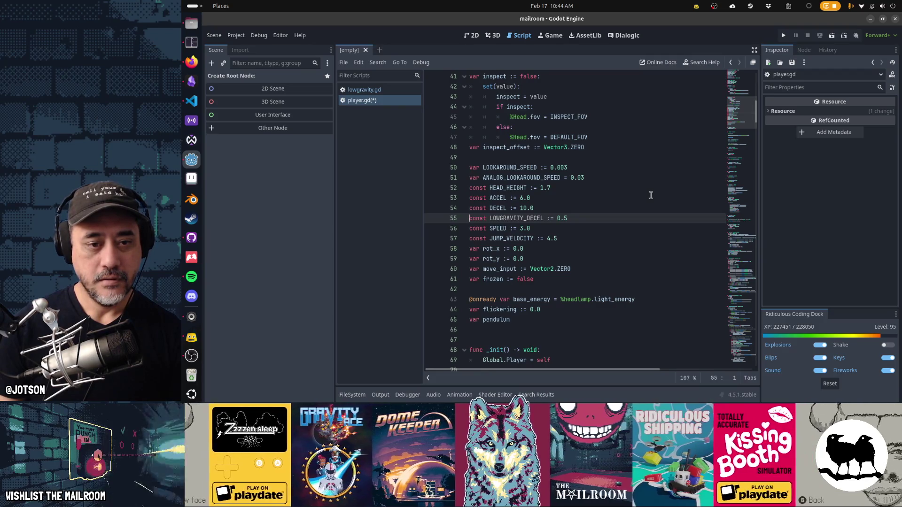
# Add a LOWGRAVITY_ACCEL constant set to 3.0 alongside ACCEL and DECEL.
pyautogui.press('Return')
pyautogui.hotkey('ctrl', 'v')
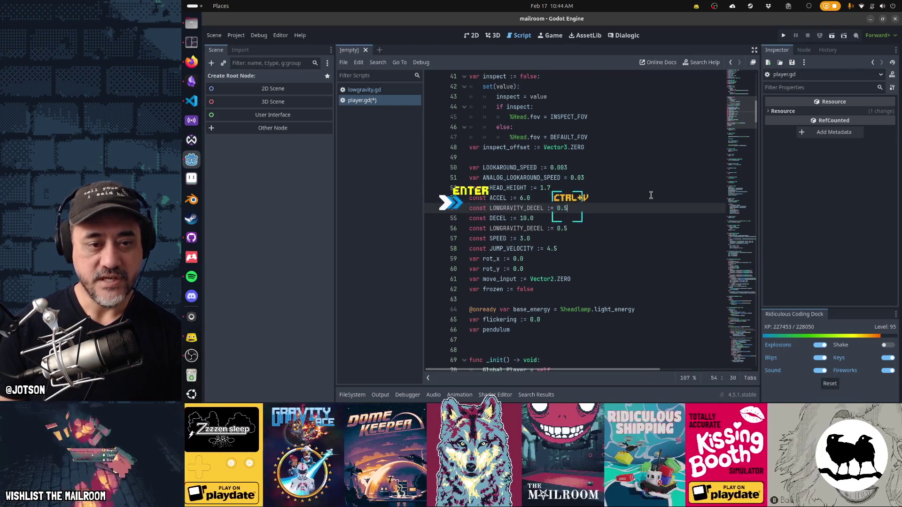
pyautogui.press('Right')
pyautogui.press('Right')
pyautogui.press('Right')
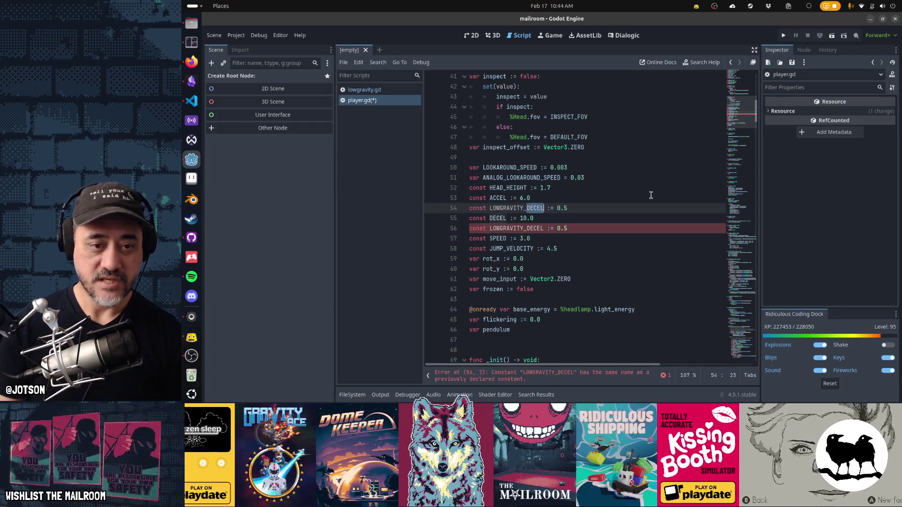
pyautogui.write('CEL')
pyautogui.press('End')
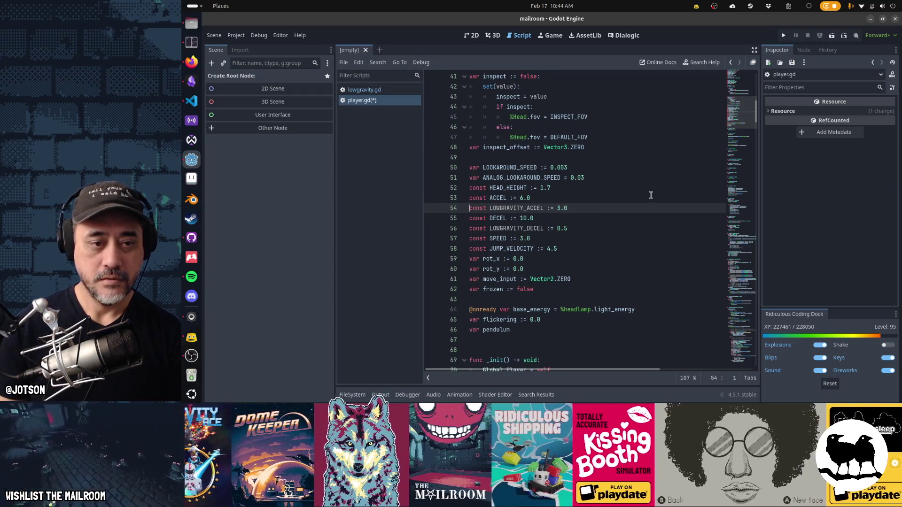
pyautogui.hotkey('ctrl', 'x')
pyautogui.press('Down')
pyautogui.hotkey('ctrl', 'v')
pyautogui.press('Up')
pyautogui.hotkey('ctrl', 'x')
pyautogui.press('Up')
pyautogui.hotkey('ctrl', 'v')
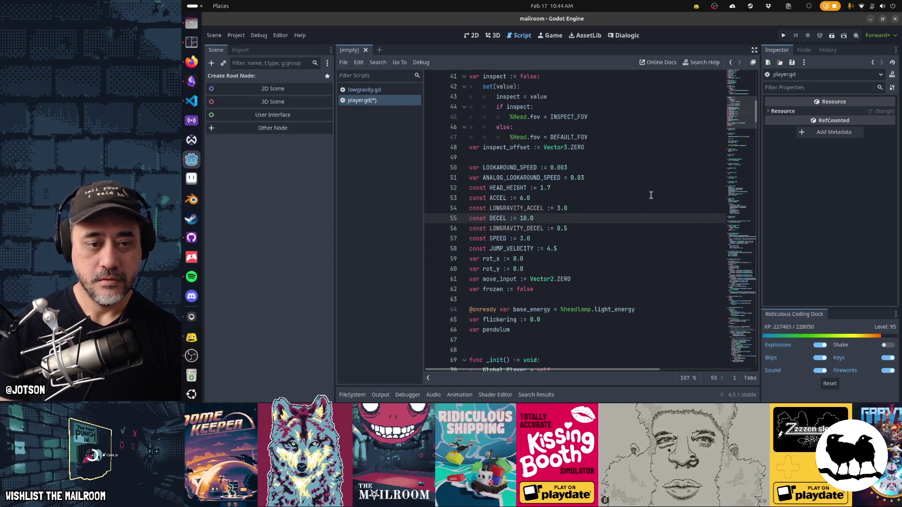
pyautogui.hotkey('ctrl', 'b')
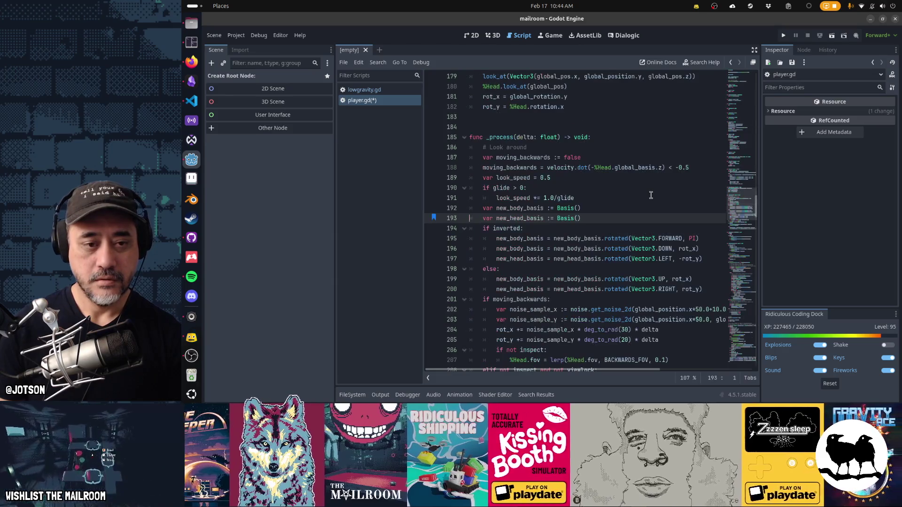
# Remove the bookmark in _process, keeping the new_head_basis line after cutting and undoing it.
pyautogui.hotkey('ctrl', 'alt', 'b')
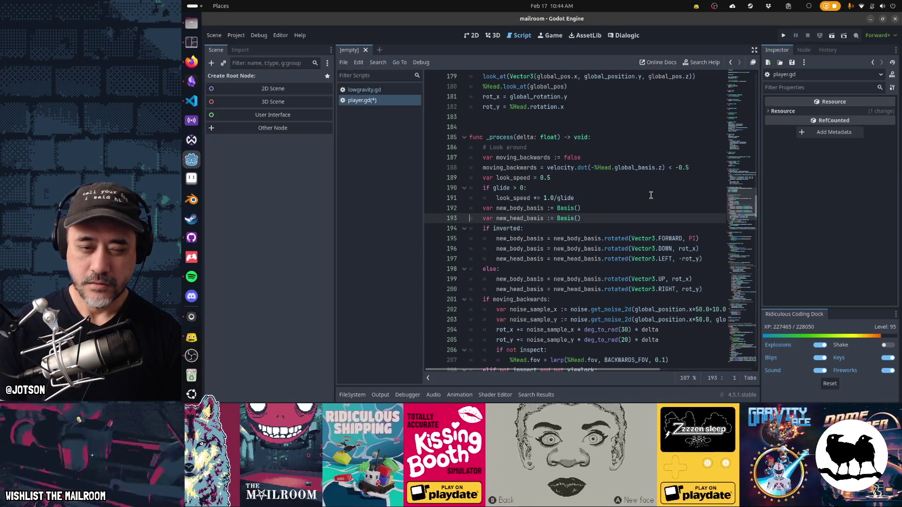
pyautogui.hotkey('ctrl', 'x')
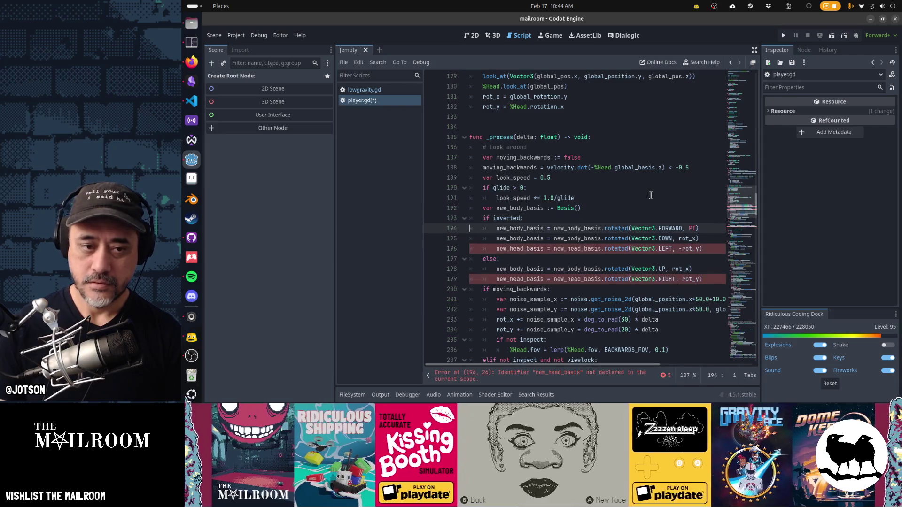
pyautogui.hotkey('ctrl', 'z')
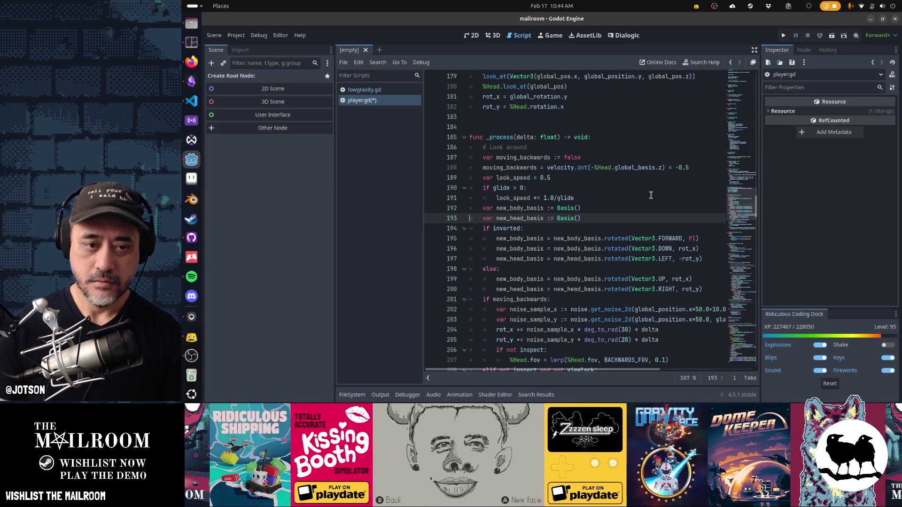
pyautogui.press('Up')
pyautogui.hotkey('shift', 'Down')
pyautogui.hotkey('shift', 'Down')
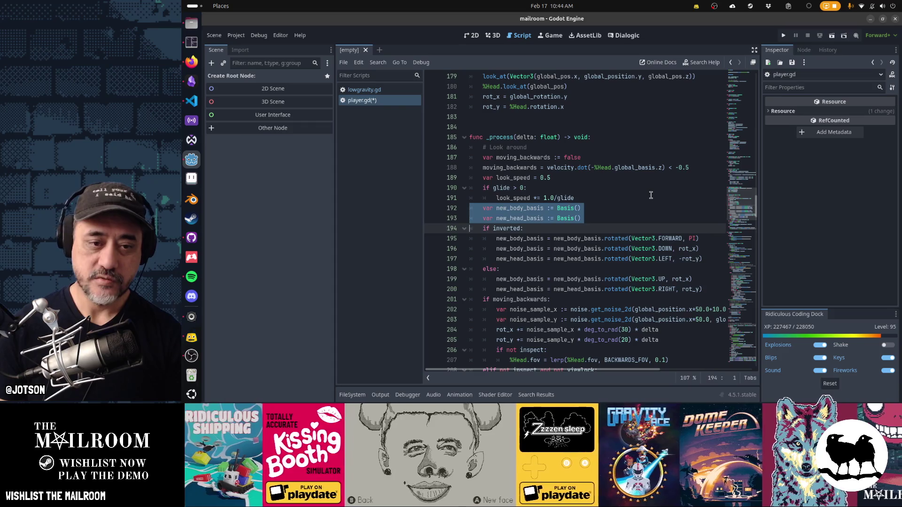
pyautogui.press('Down')
pyautogui.press('Down')
pyautogui.press('Down')
pyautogui.press('Down')
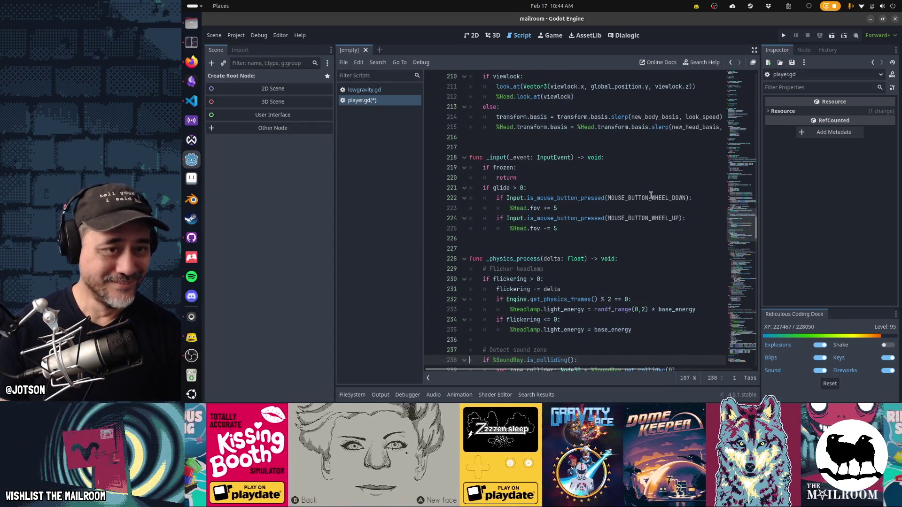
# Navigate down through the physics code to the # Gravity comment.
pyautogui.press('Down')
pyautogui.press('Down')
pyautogui.press('Down')
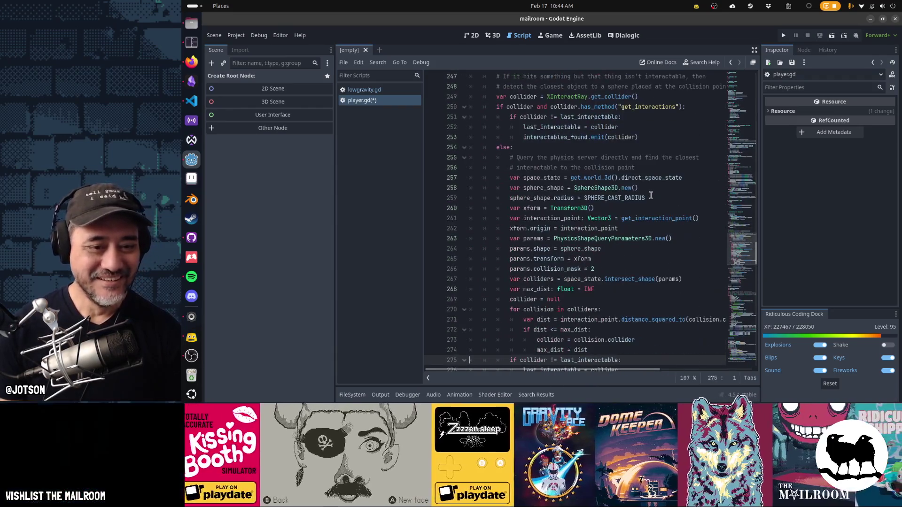
pyautogui.scroll(-5, 651, 195)
pyautogui.press('Down')
pyautogui.press('Down')
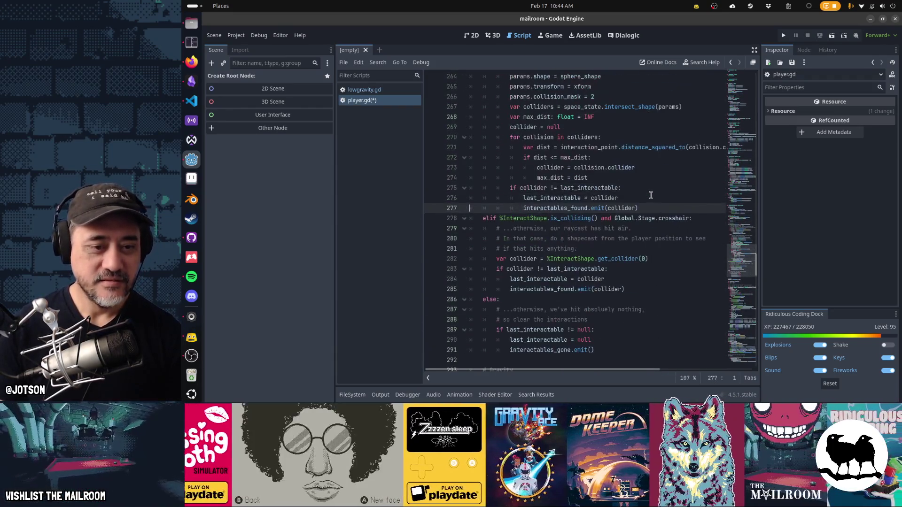
pyautogui.press('Down')
pyautogui.press('Down')
pyautogui.press('Down')
pyautogui.scroll(-6, 650, 195)
pyautogui.press('Down')
pyautogui.press('Down')
pyautogui.press('Down')
pyautogui.scroll(-7, 650, 195)
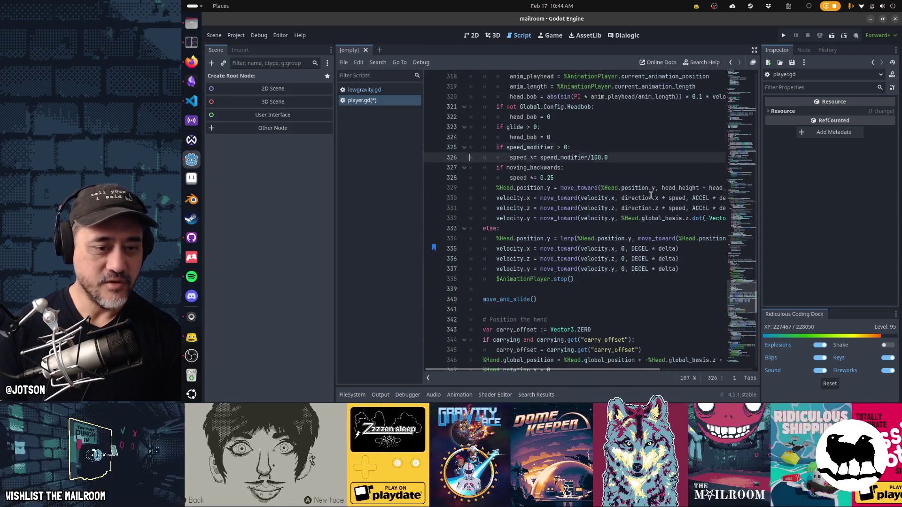
pyautogui.press('Up')
pyautogui.press('Up')
pyautogui.press('Up')
pyautogui.scroll(10, 650, 194)
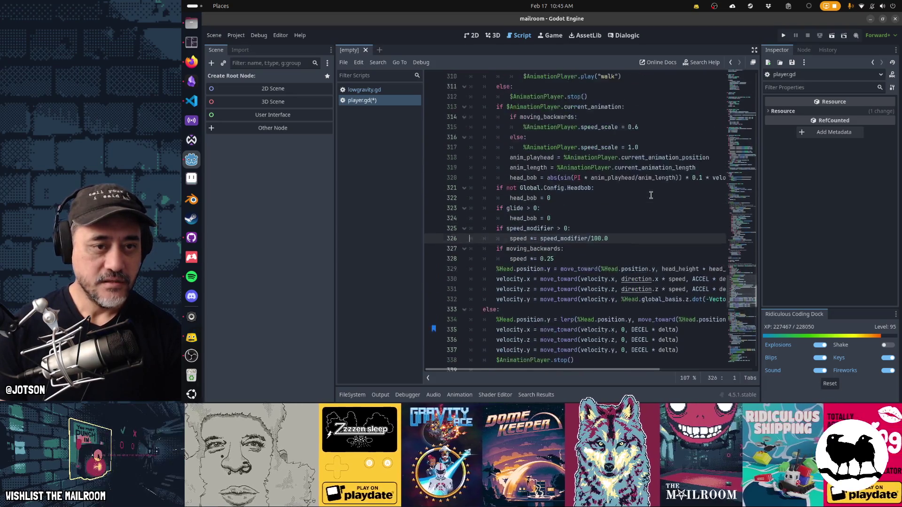
pyautogui.press('Up')
pyautogui.press('Up')
pyautogui.press('Up')
pyautogui.scroll(1, 651, 195)
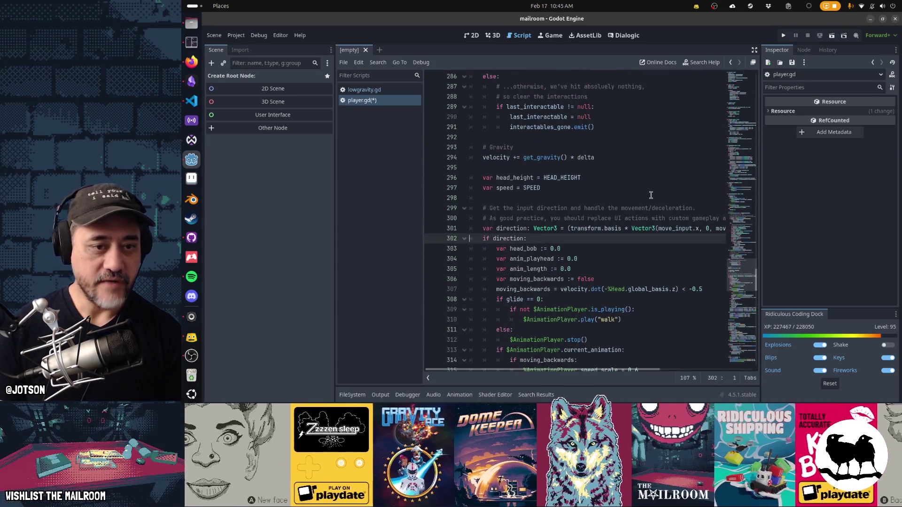
pyautogui.press('Up')
pyautogui.press('Up')
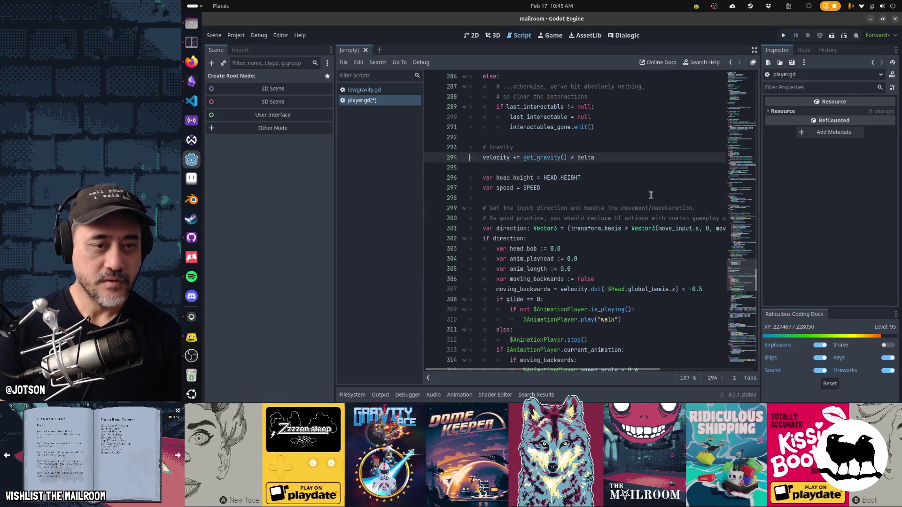
# Insert 'var low_gravity: bool = get_gravity().length() < 1' below the # Gravity comment.
pyautogui.press('End')
pyautogui.press('Return')
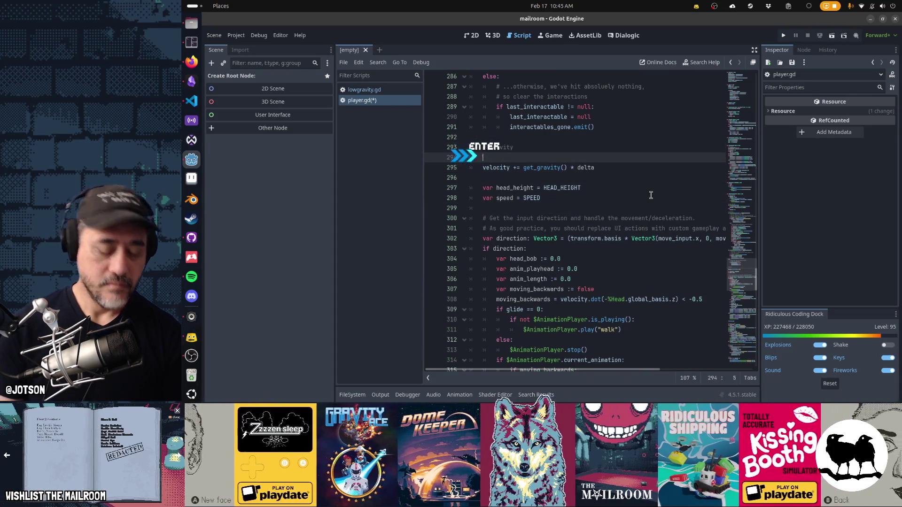
pyautogui.write('var low_gravity')
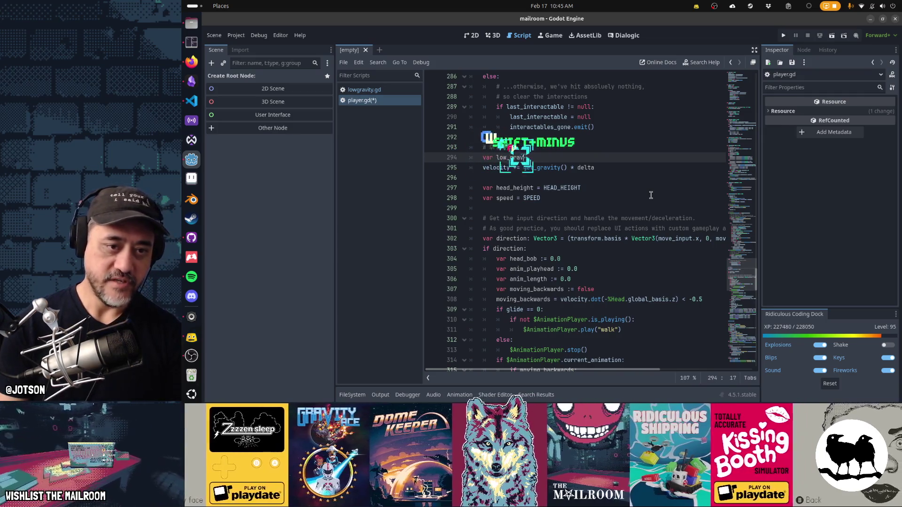
pyautogui.write(' :')
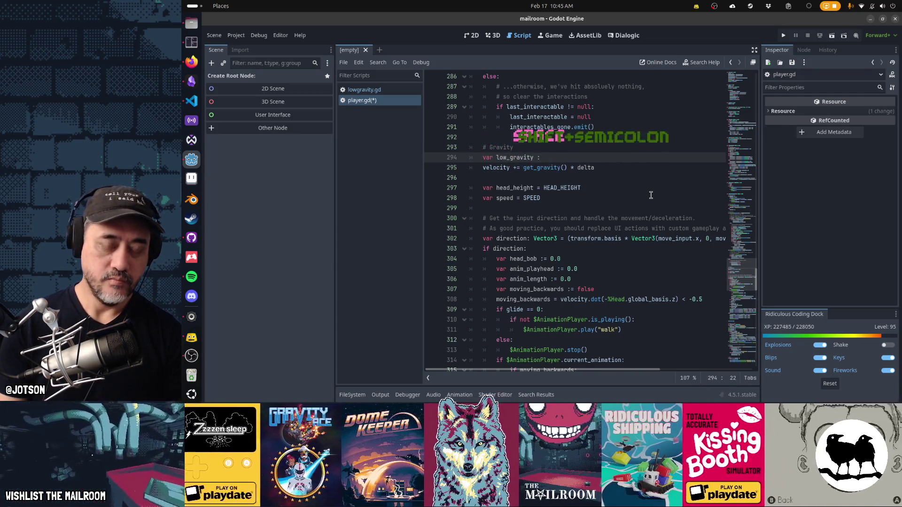
pyautogui.press('BackSpace')
pyautogui.press('BackSpace')
pyautogui.write(': bool =')
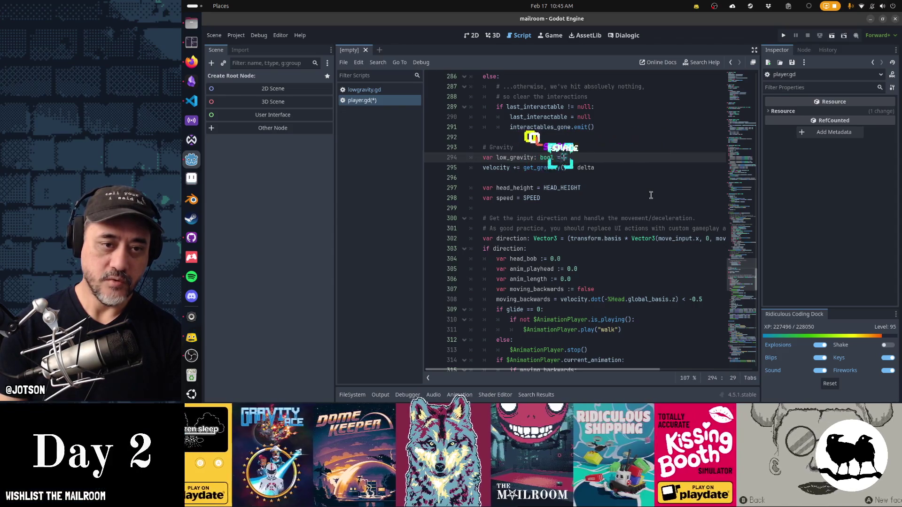
pyautogui.write('ool = get_gravit')
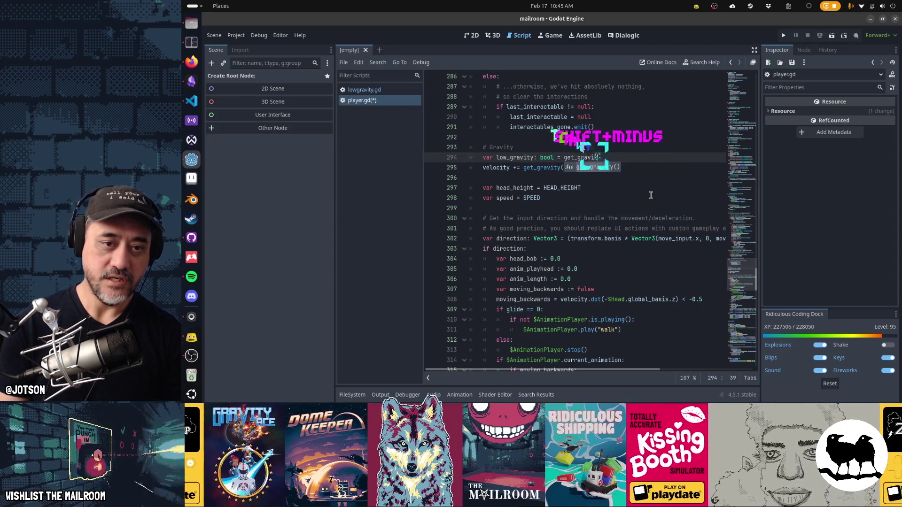
pyautogui.write('y().length()')
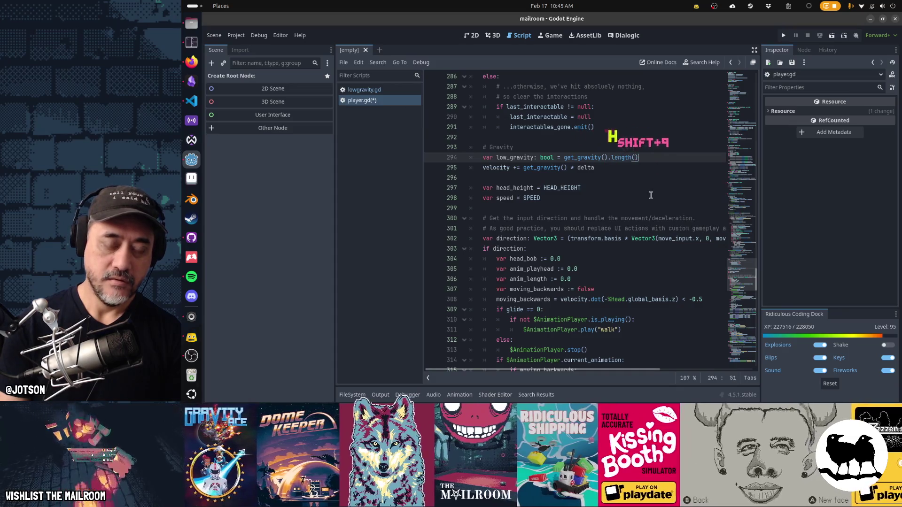
pyautogui.write(' < 1')
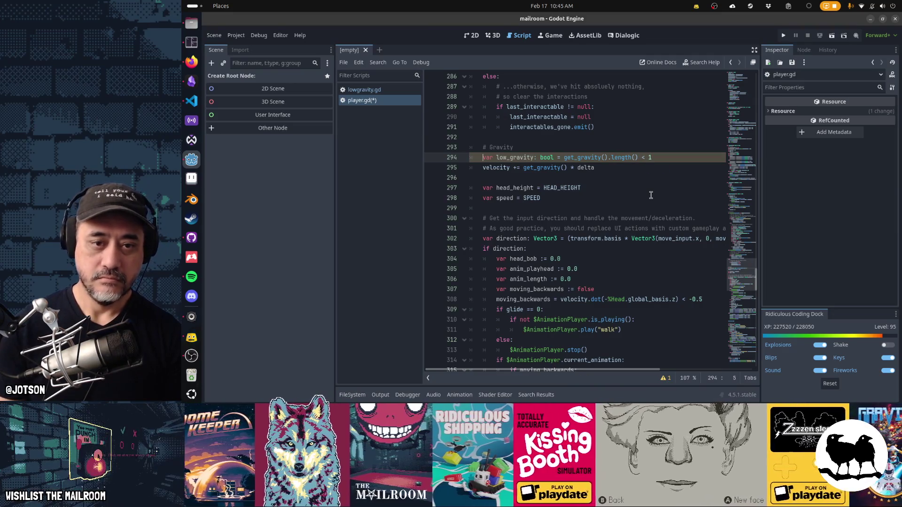
pyautogui.press('Down')
pyautogui.press('Down')
pyautogui.press('Down')
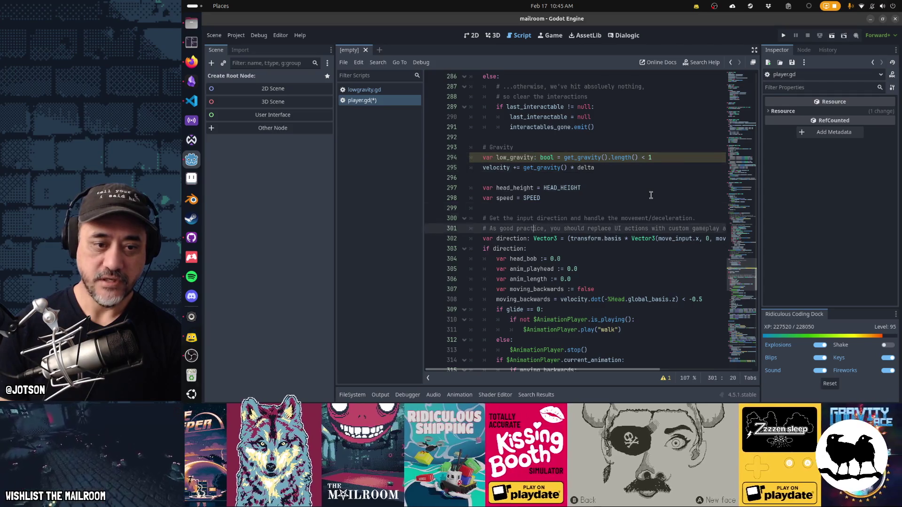
pyautogui.press('Down')
pyautogui.press('Down')
pyautogui.press('Down')
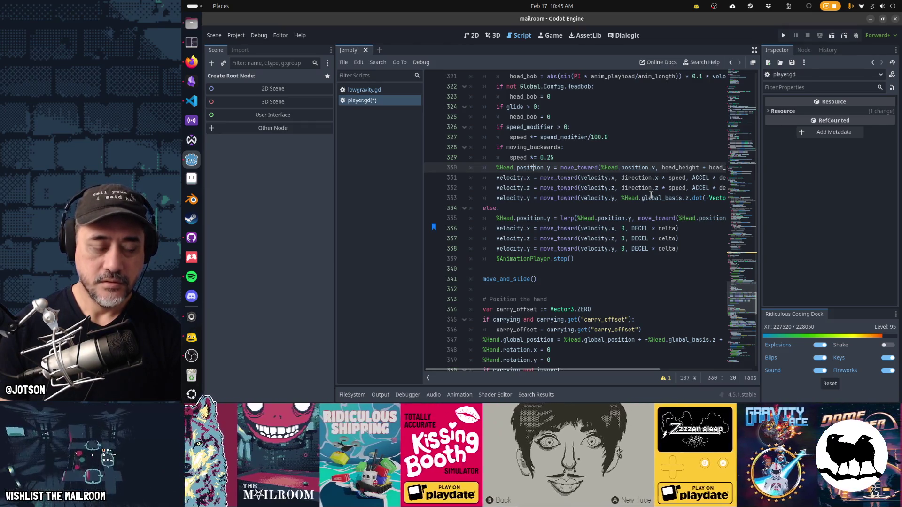
# Add 'var a := ACCEL' above a low_gravity check after the moving_backwards speed line.
pyautogui.press('Down')
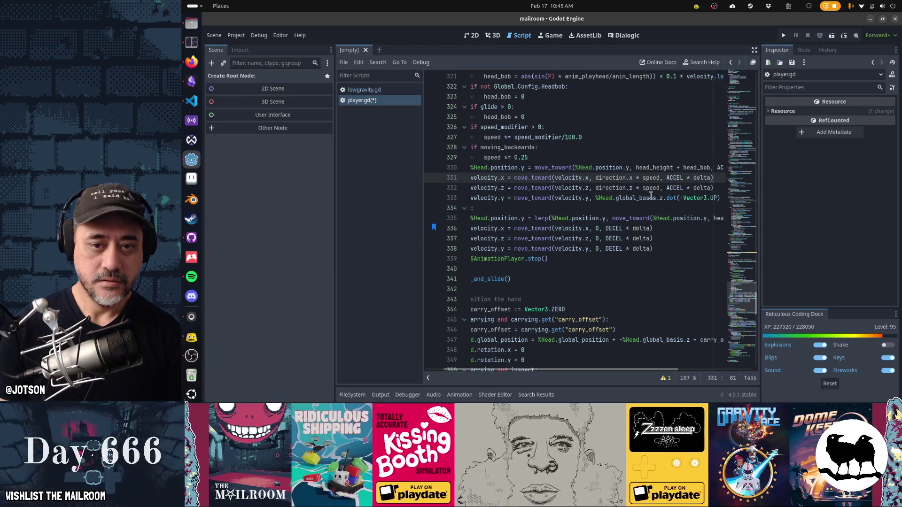
pyautogui.press('Up')
pyautogui.press('End')
pyautogui.press('Up')
pyautogui.press('Home')
pyautogui.press('Home')
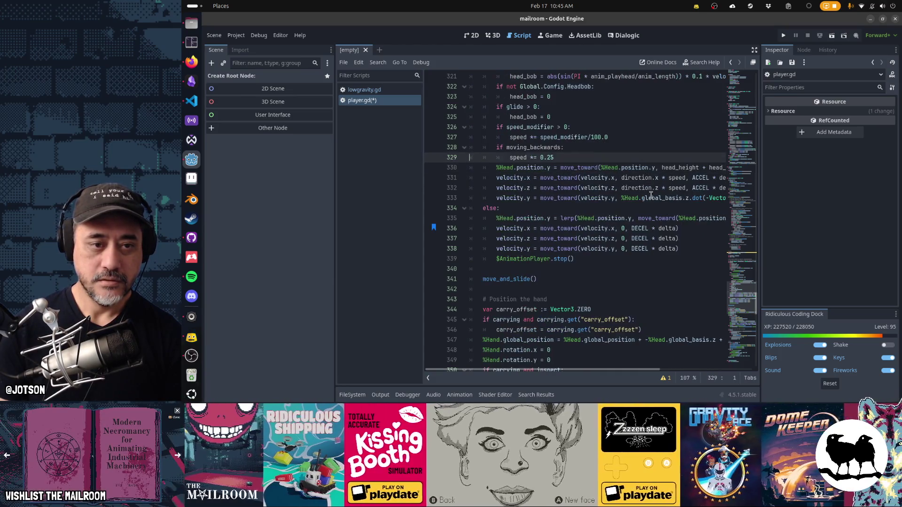
pyautogui.press('Return')
pyautogui.hotkey('ctrl', 'v')
pyautogui.write('$')
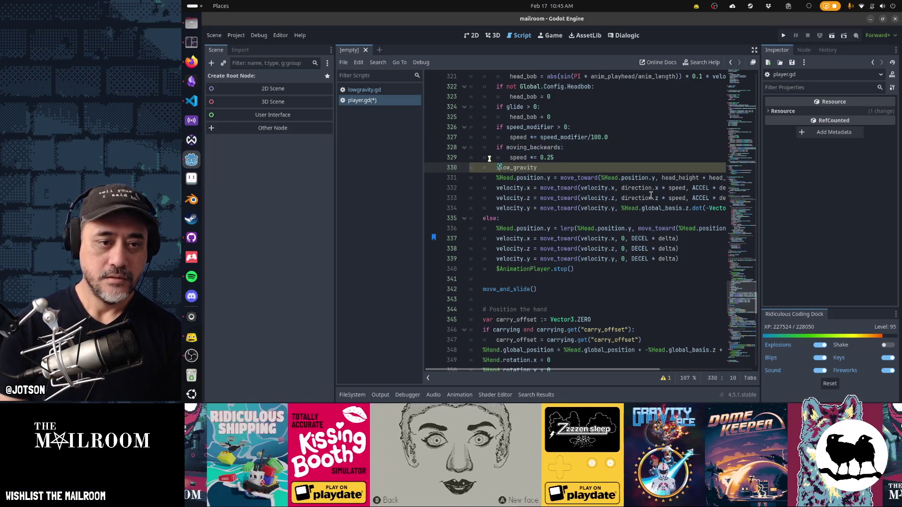
pyautogui.hotkey('ctrl', 'shift', 'Return')
pyautogui.write('var ')
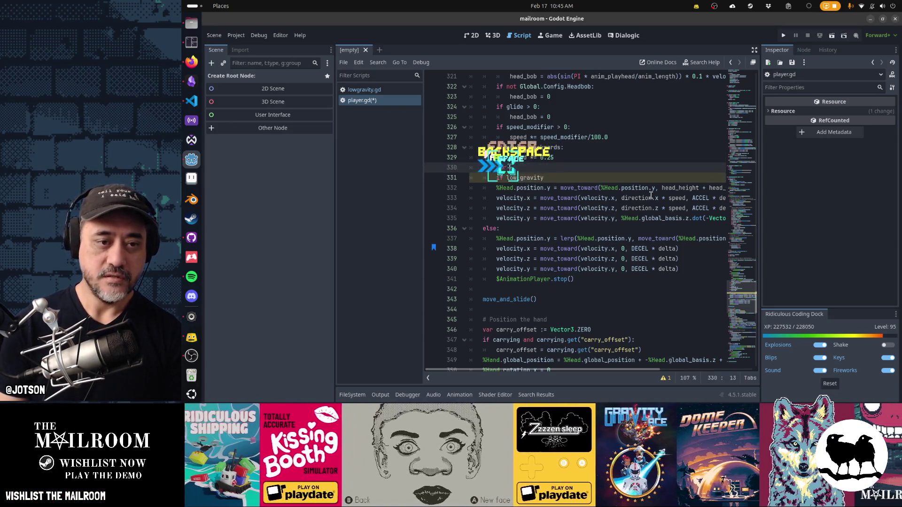
pyautogui.write('a ')
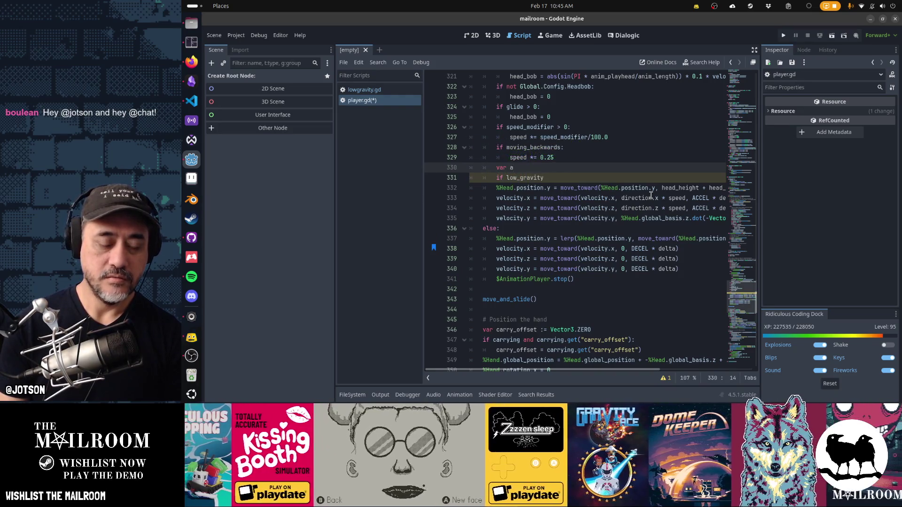
pyautogui.write(':= ACCEL')
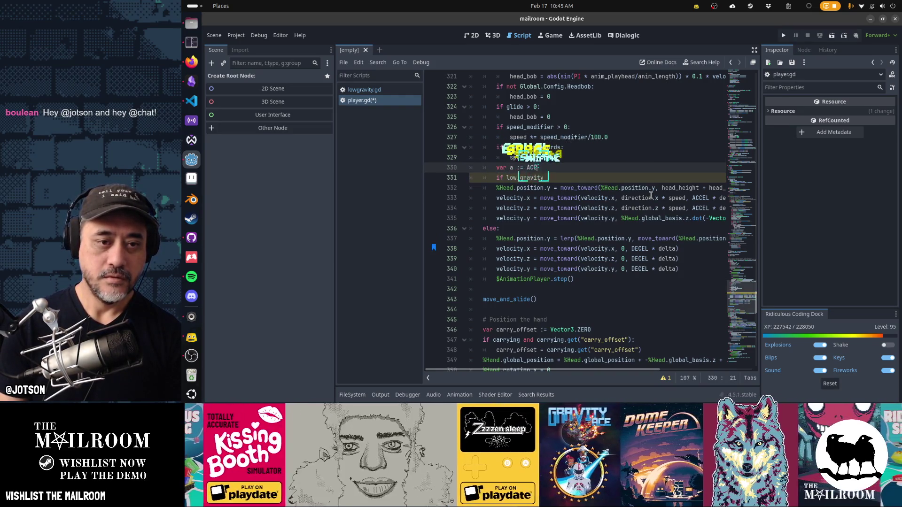
# Complete the check as 'if low_gravity: a = LOWGRAVITY_ACCEL'.
pyautogui.press('Down')
pyautogui.write(':')
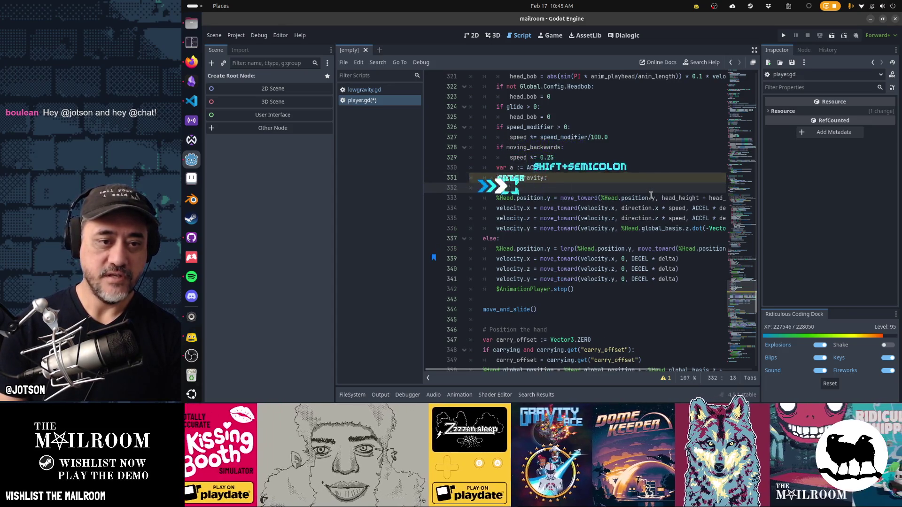
pyautogui.press('Return')
pyautogui.write('a = LOWGRAVITY_ACCEL')
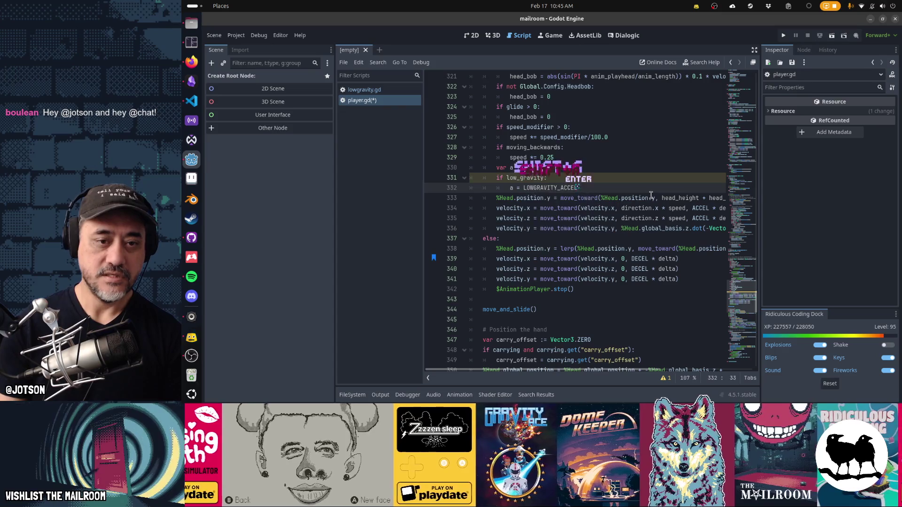
pyautogui.press('Return')
pyautogui.press('Home')
# Replace ACCEL with a in the movement move_toward lines.
pyautogui.press('Down')
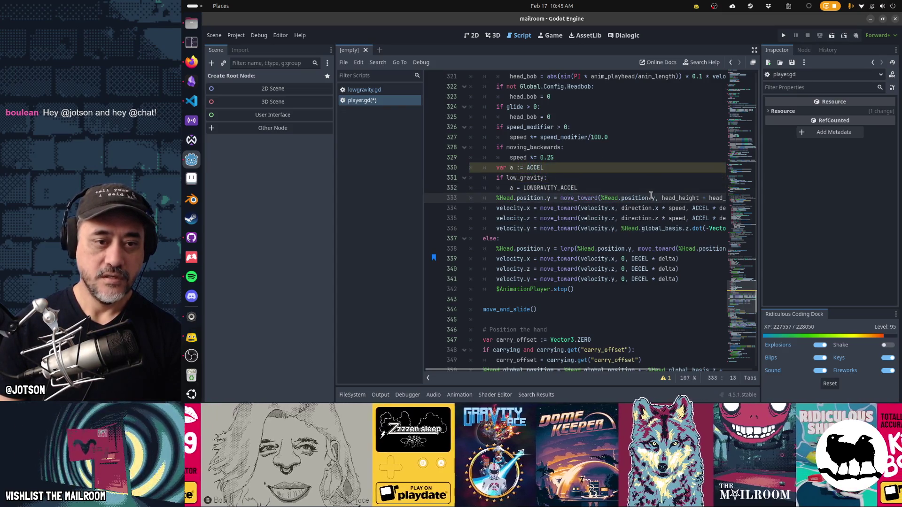
pyautogui.press('Right')
pyautogui.press('Right')
pyautogui.press('Right')
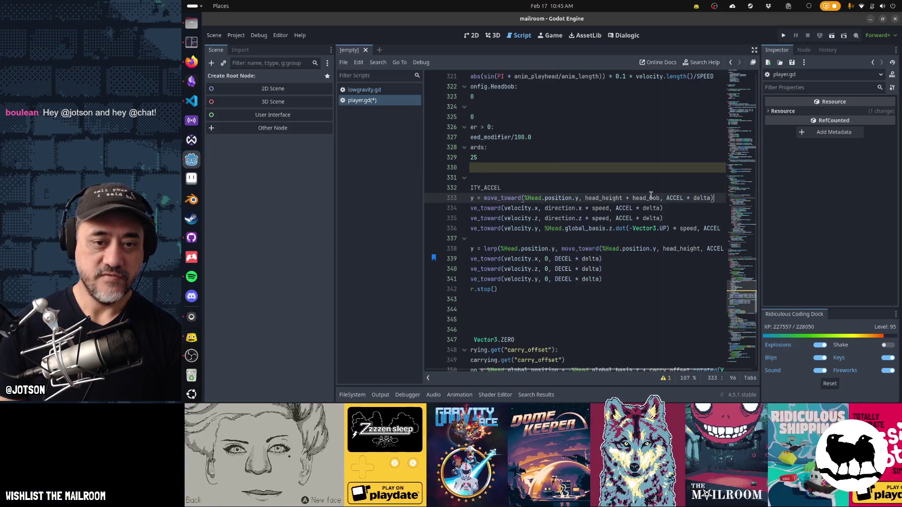
pyautogui.hotkey('ctrl', 'd')
pyautogui.hotkey('ctrl', 'd')
pyautogui.hotkey('ctrl', 'd')
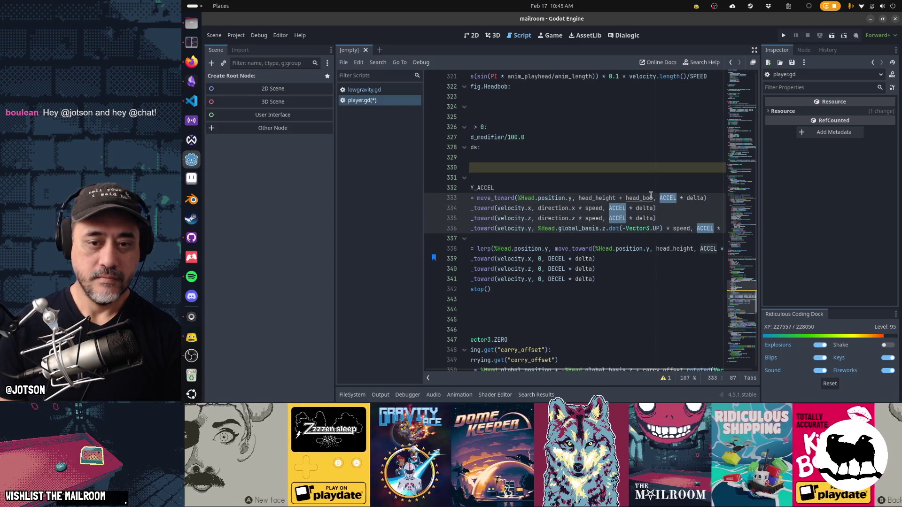
pyautogui.hotkey('ctrl', 'c')
pyautogui.hotkey('ctrl', 'v')
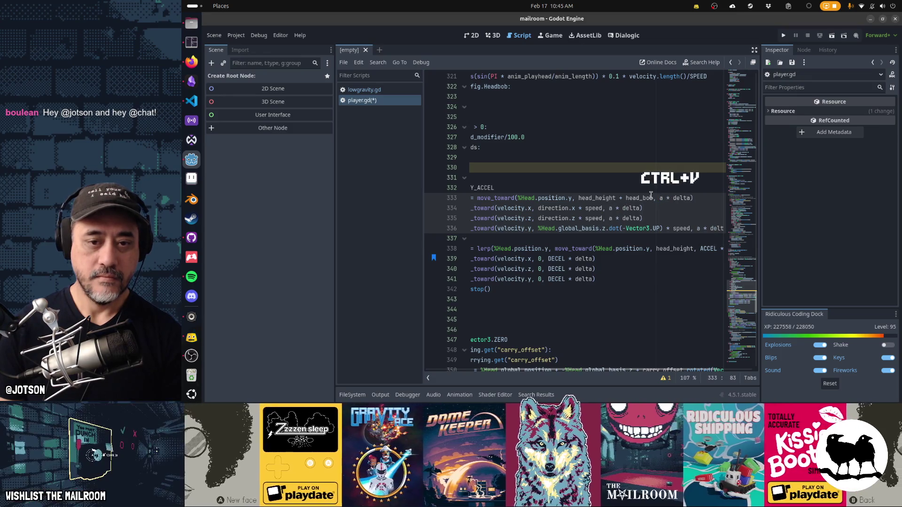
pyautogui.write('a')
pyautogui.press('Escape')
pyautogui.press('Down')
pyautogui.press('Down')
pyautogui.press('Home')
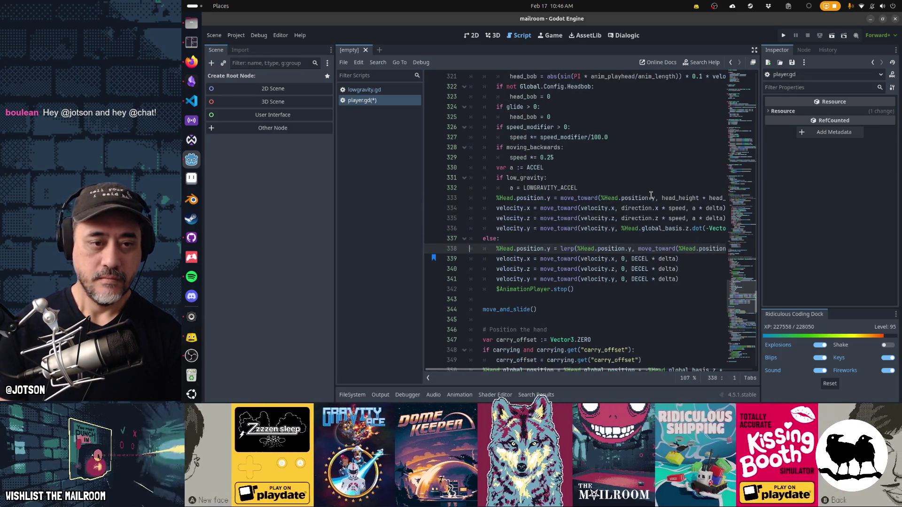
pyautogui.press('End')
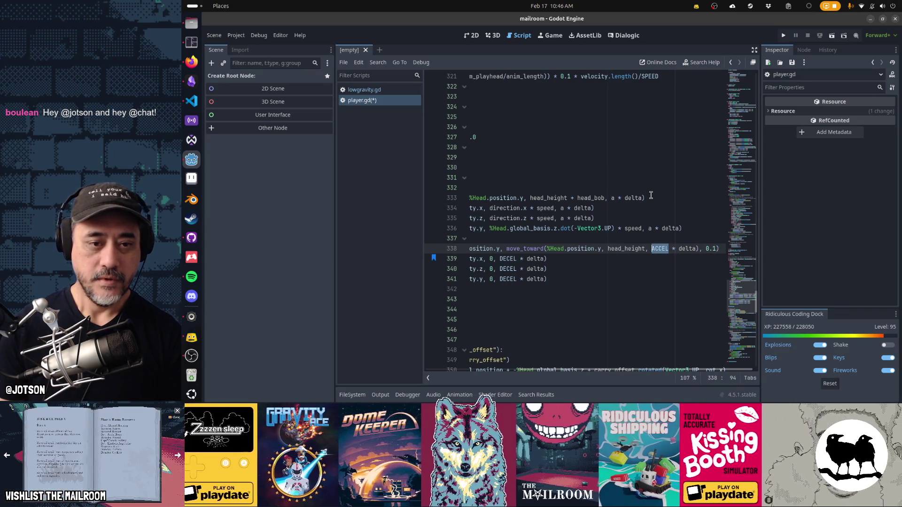
pyautogui.press('Escape')
pyautogui.press('Up')
pyautogui.press('Up')
pyautogui.press('Up')
pyautogui.press('Home')
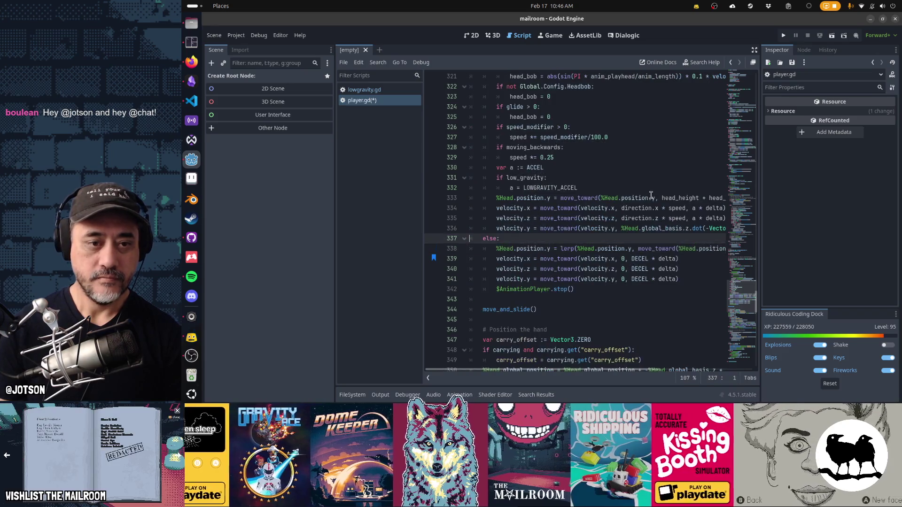
# Move the 'var a := ACCEL' line and low-gravity check under the gravity code, dedented.
pyautogui.hotkey('shift', 'Down')
pyautogui.hotkey('shift', 'Down')
pyautogui.hotkey('ctrl', 'x')
pyautogui.press('Up')
pyautogui.press('Up')
pyautogui.press('Up')
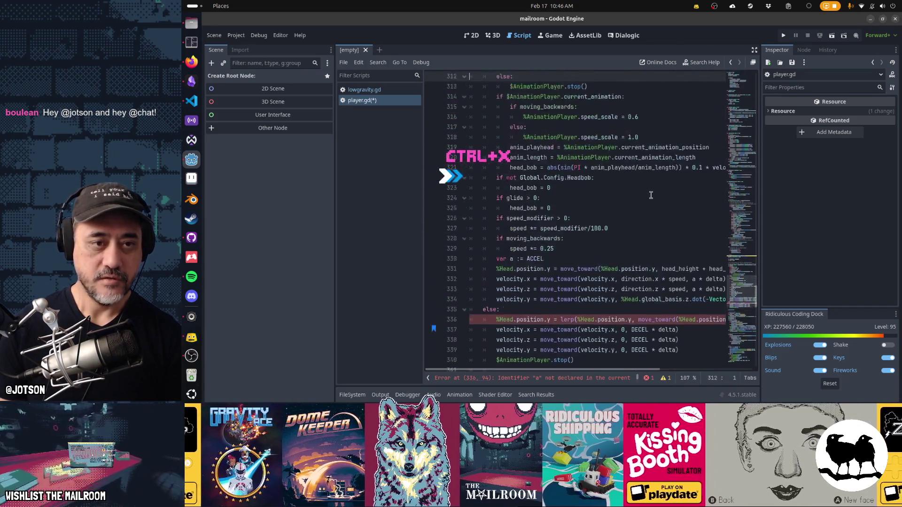
pyautogui.hotkey('ctrl', 'v')
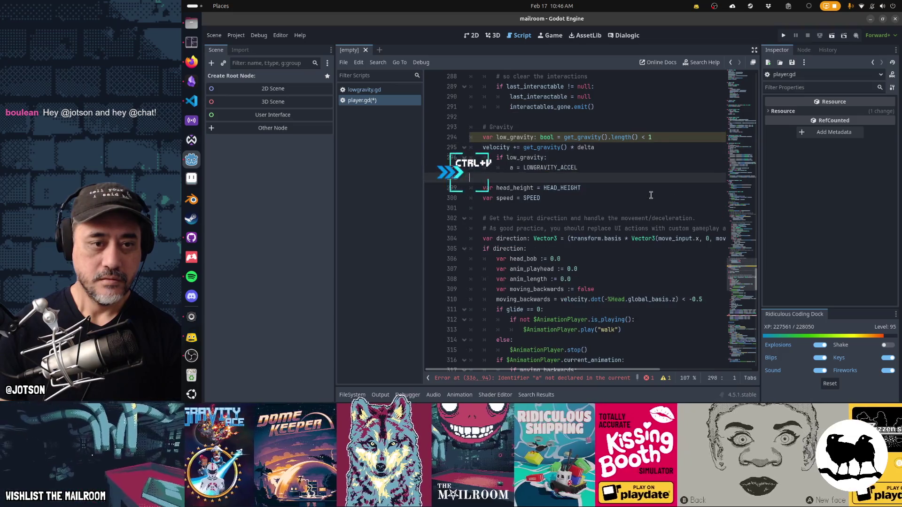
pyautogui.hotkey('shift', 'Tab')
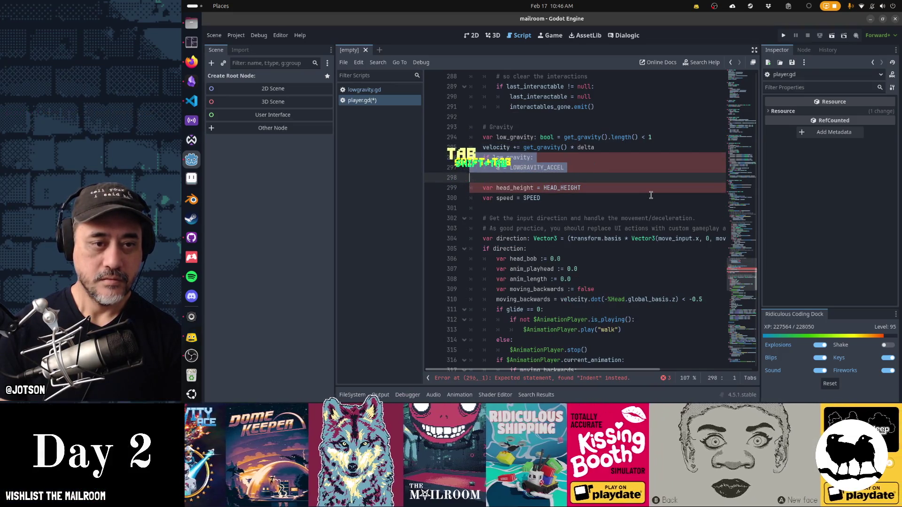
pyautogui.press('Up')
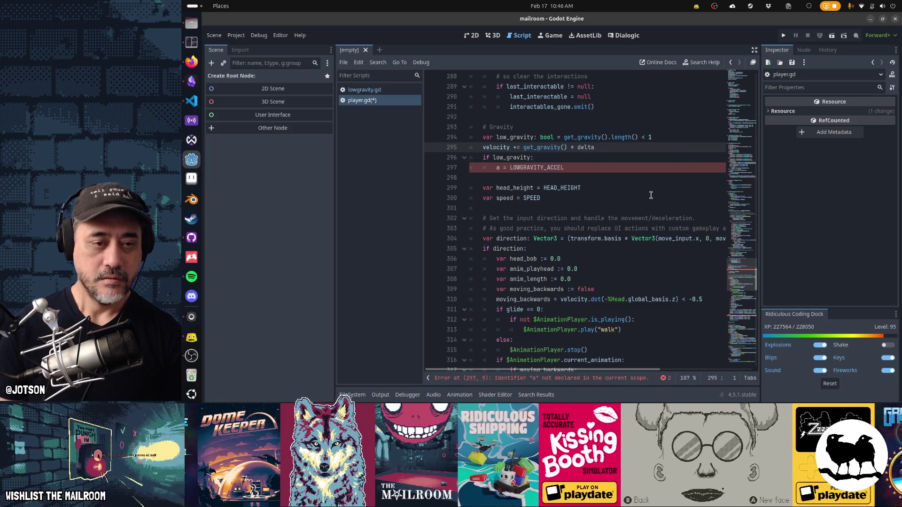
pyautogui.press('Down')
pyautogui.press('Down')
pyautogui.press('Down')
pyautogui.press('Up')
pyautogui.press('Up')
pyautogui.press('Up')
pyautogui.press('Up')
pyautogui.press('Up')
pyautogui.press('Up')
pyautogui.hotkey('ctrl', 'x')
pyautogui.press('Up')
pyautogui.press('Up')
pyautogui.press('Up')
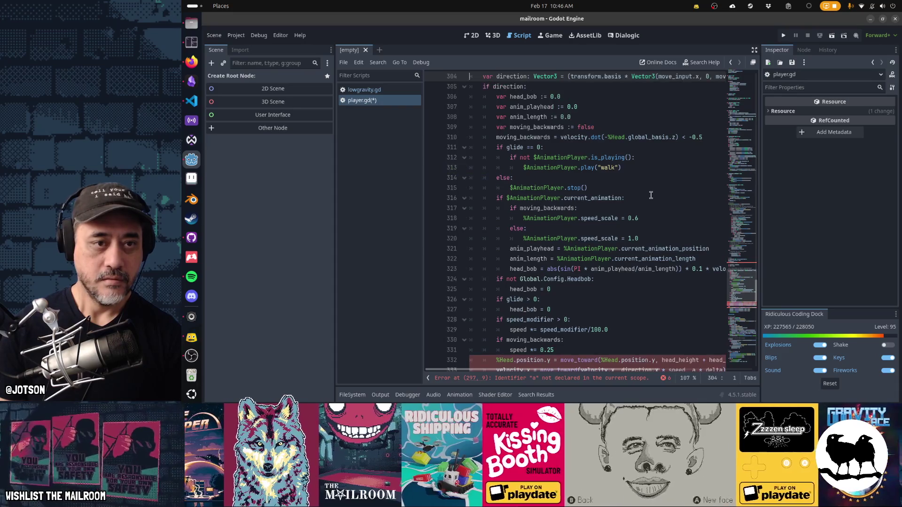
pyautogui.press('Up')
pyautogui.press('Up')
pyautogui.press('Up')
pyautogui.hotkey('ctrl', 'v')
pyautogui.press('Up')
pyautogui.hotkey('shift', 'Tab')
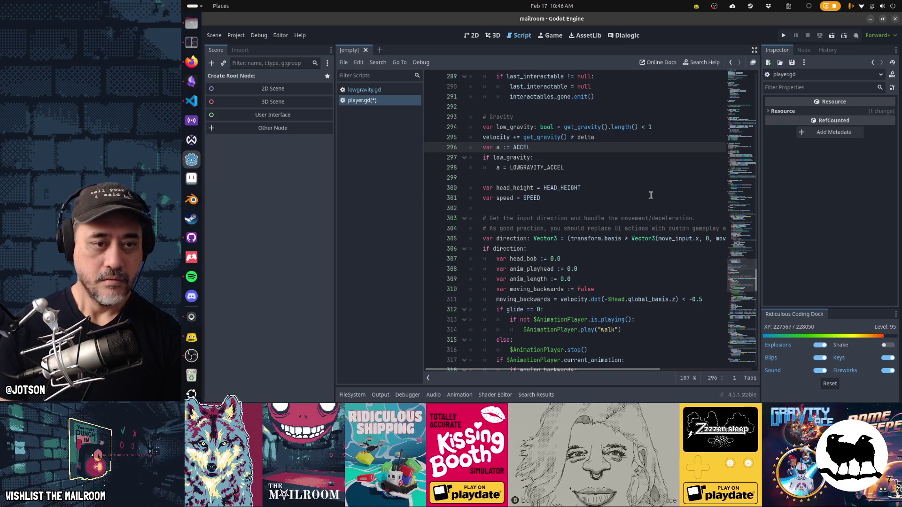
# Add 'var d := DECEL' and set 'd = LOWGRAVITY_DECEL' inside the low-gravity check.
pyautogui.hotkey('ctrl', 'v')
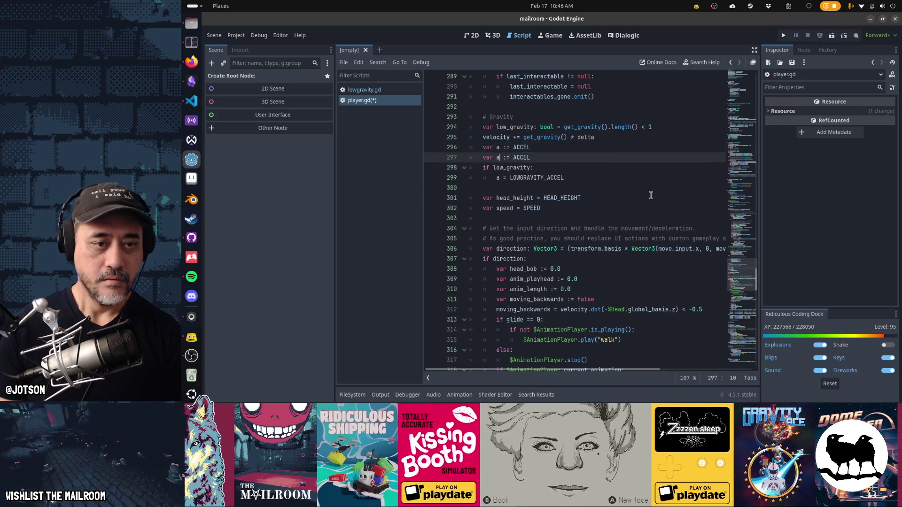
pyautogui.press('Delete')
pyautogui.write('d := DECEL')
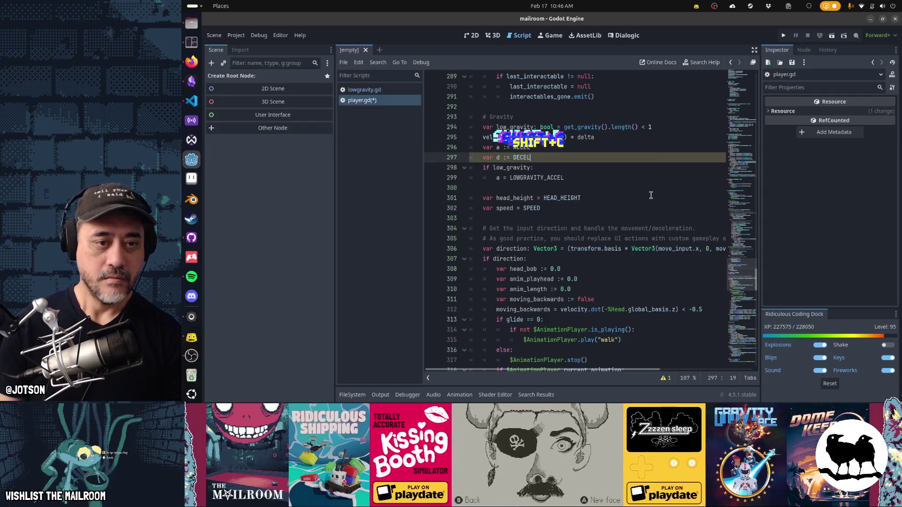
pyautogui.press('Down')
pyautogui.press('Down')
pyautogui.hotkey('ctrl', 'c')
pyautogui.press('Return')
pyautogui.hotkey('ctrl', 'v')
pyautogui.press('Delete')
pyautogui.write('d')
pyautogui.press('End')
pyautogui.press('BackSpace')
pyautogui.press('BackSpace')
pyautogui.press('BackSpace')
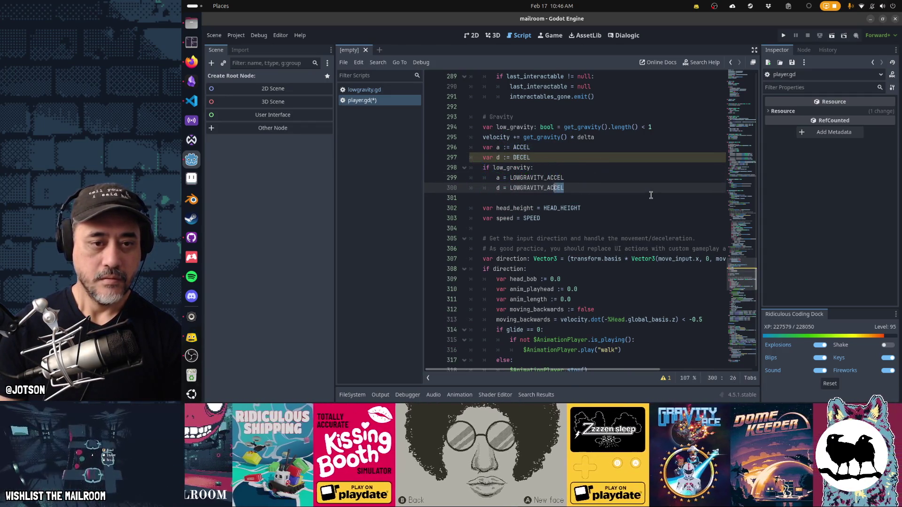
pyautogui.write('DECEL')
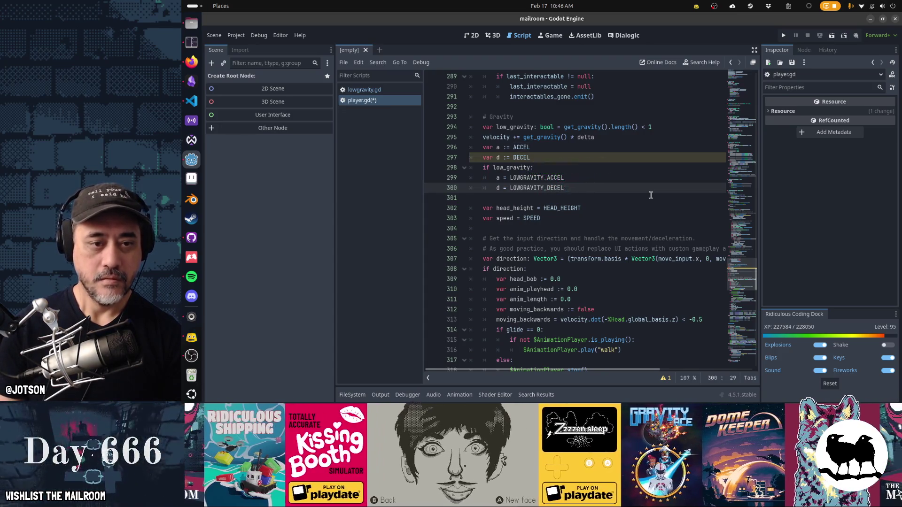
pyautogui.press('Down')
pyautogui.press('Down')
pyautogui.press('Down')
pyautogui.press('Down')
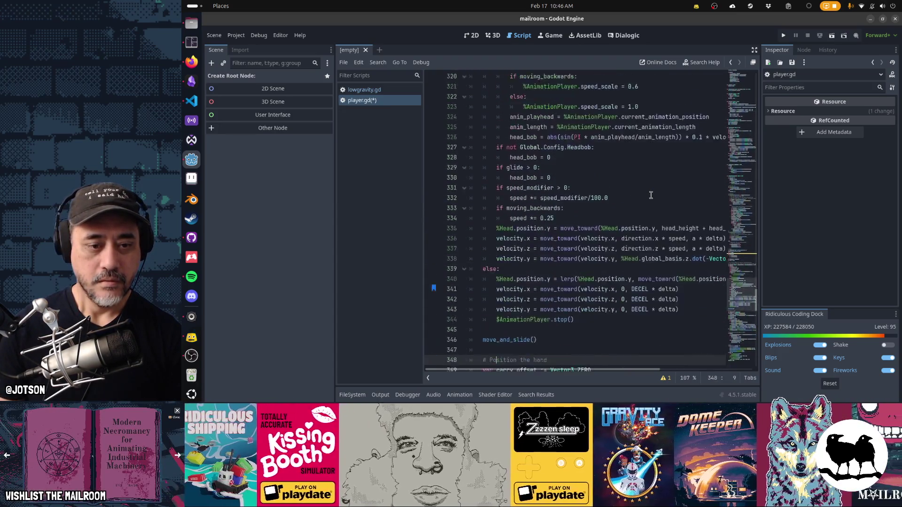
# Replace DECEL with d in the three else-branch move_toward deceleration lines.
pyautogui.press('Up')
pyautogui.press('Up')
pyautogui.press('Up')
pyautogui.press('End')
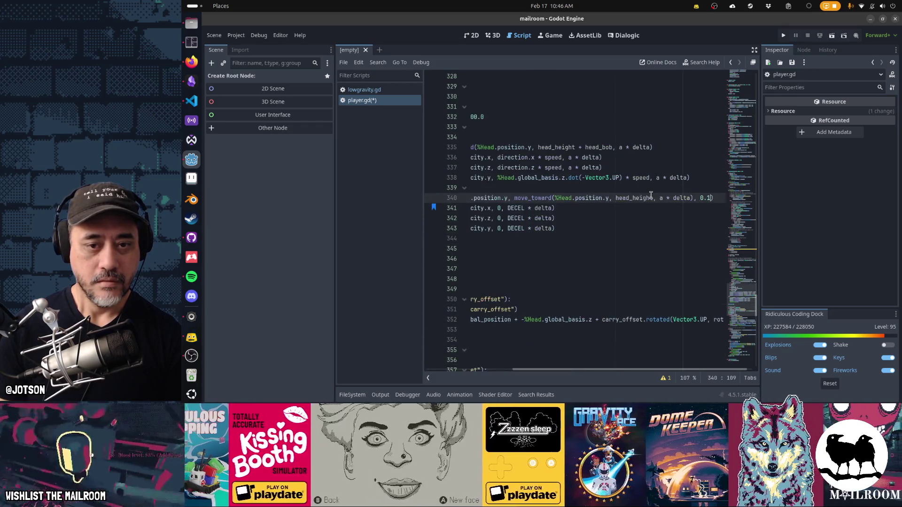
pyautogui.hotkey('ctrl', 'Left')
pyautogui.hotkey('ctrl', 'Left')
pyautogui.hotkey('ctrl', 'Left')
pyautogui.hotkey('ctrl', 'd')
pyautogui.hotkey('ctrl', 'd')
pyautogui.hotkey('ctrl', 'd')
pyautogui.write('d')
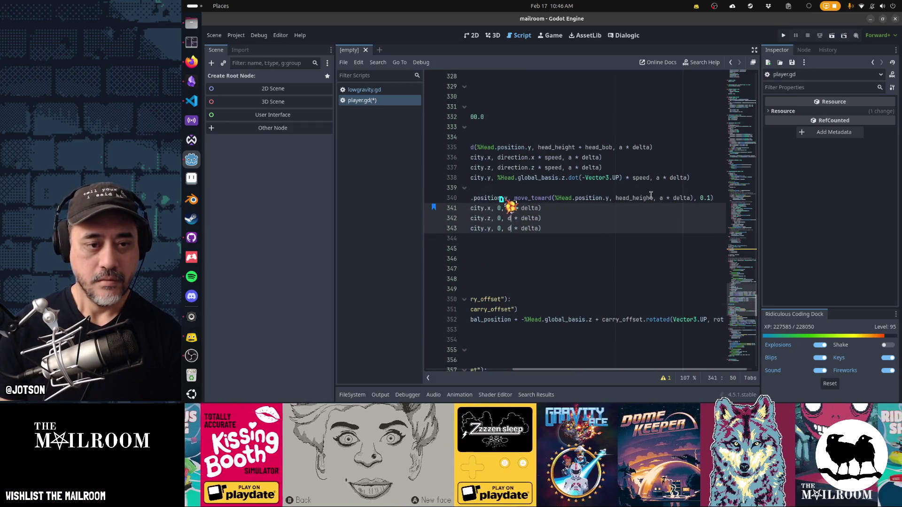
pyautogui.press('Home')
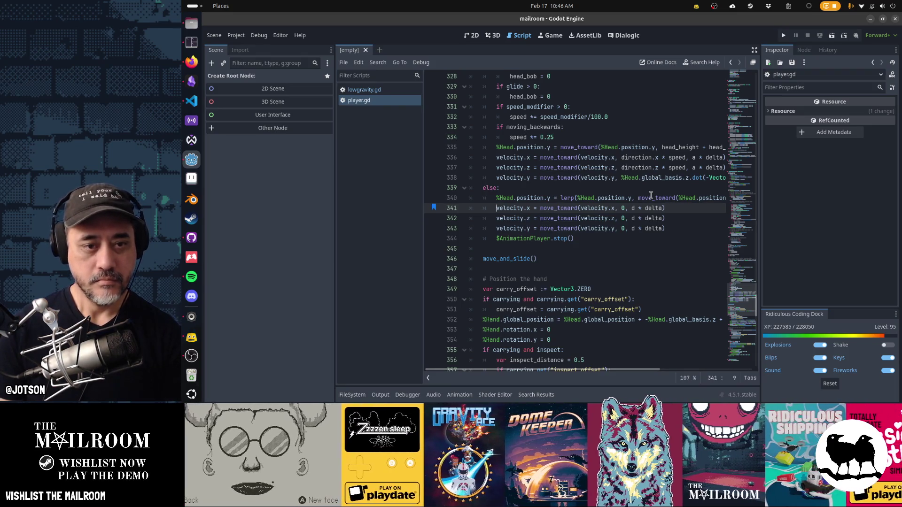
# Put the vertical velocity update under an 'if low_gravity:' condition.
pyautogui.press('Up')
pyautogui.press('Up')
pyautogui.press('Up')
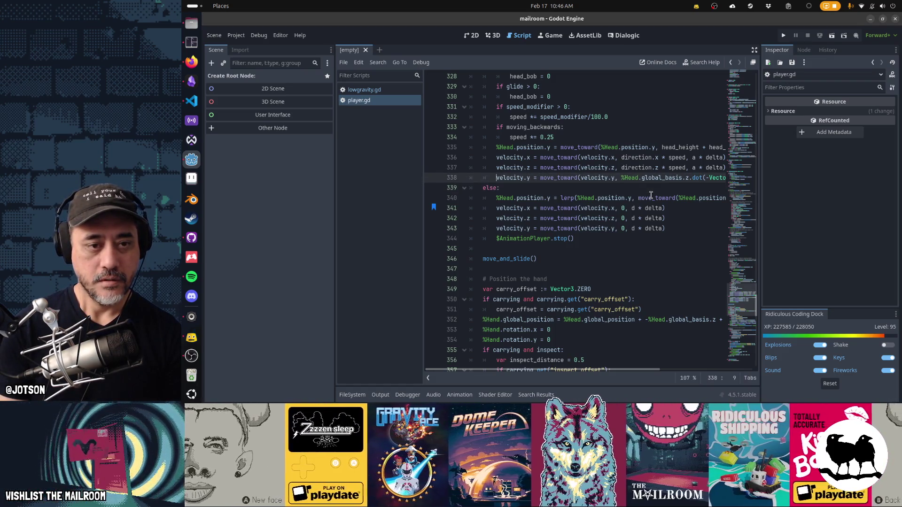
pyautogui.write('if low_gravity:')
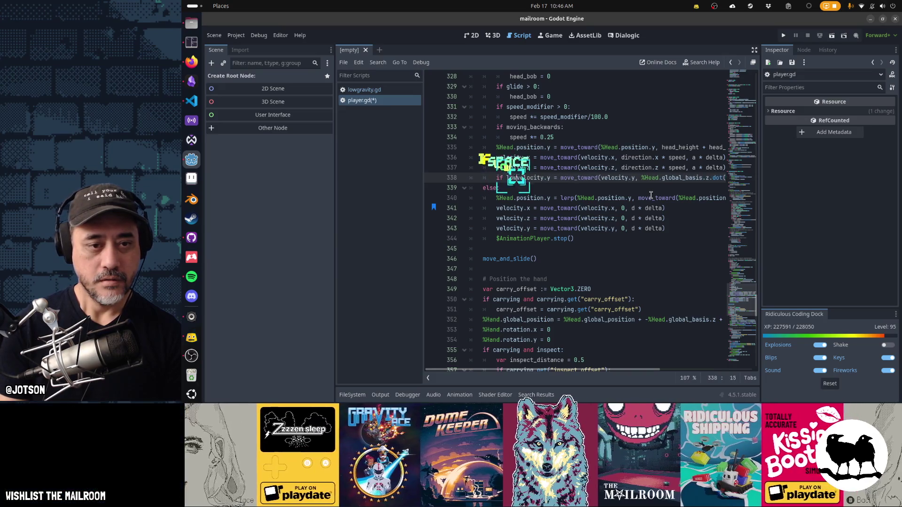
pyautogui.press('Return')
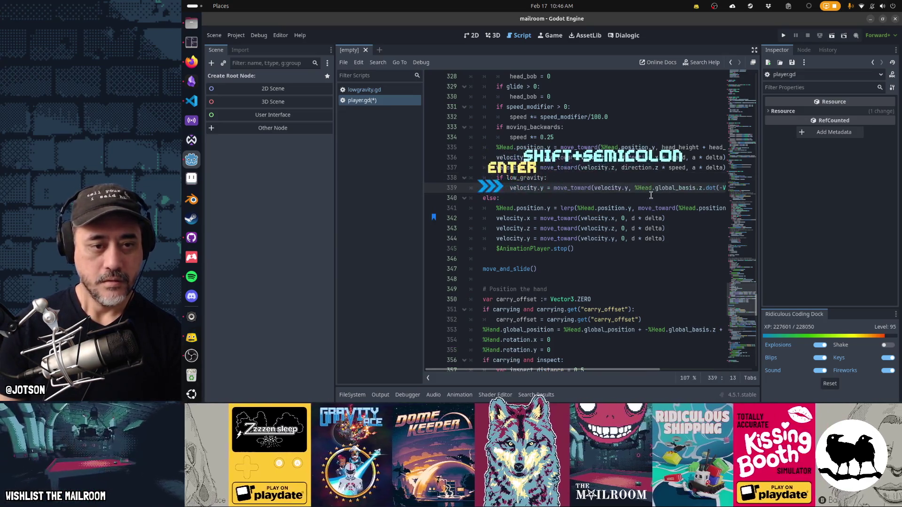
pyautogui.press('Up')
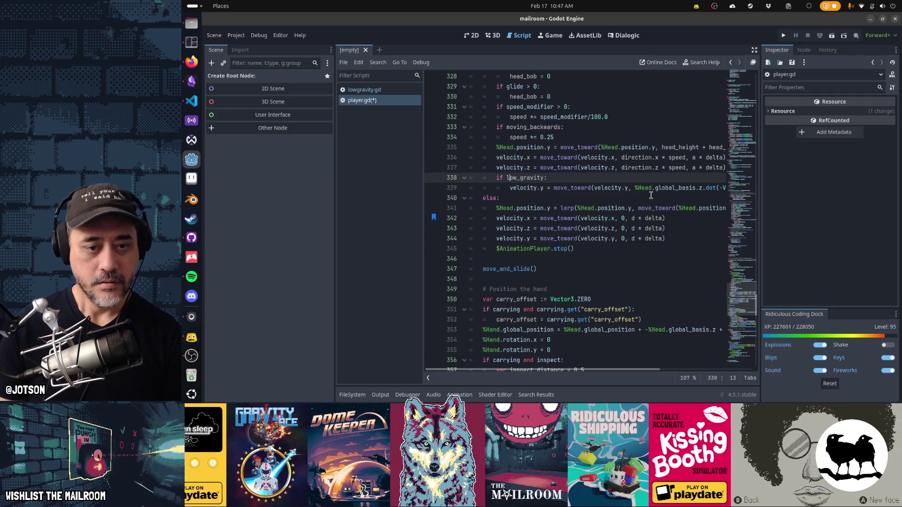
# Review the three else-branch velocity lines and the move_toward documentation, then launch the game.
pyautogui.press('Down')
pyautogui.press('Down')
pyautogui.press('Down')
pyautogui.hotkey('shift', 'End')
pyautogui.hotkey('shift', 'Down')
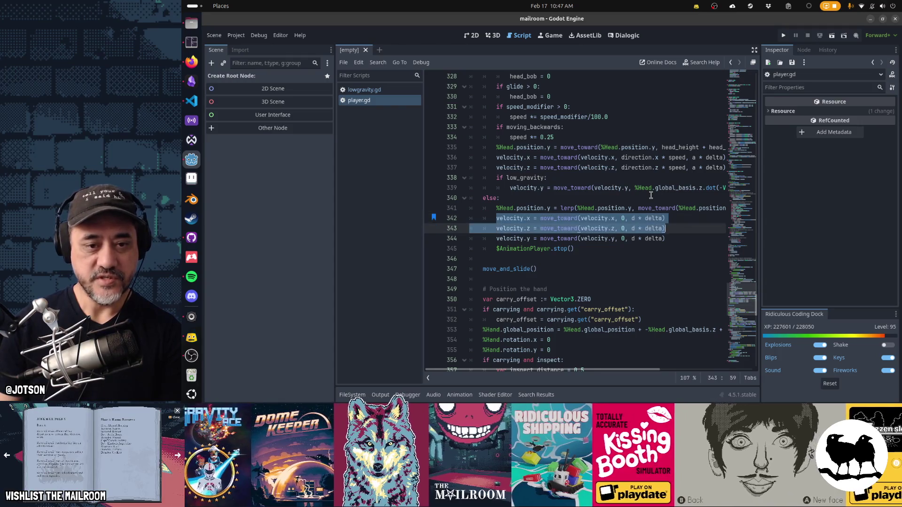
pyautogui.hotkey('shift', 'Down')
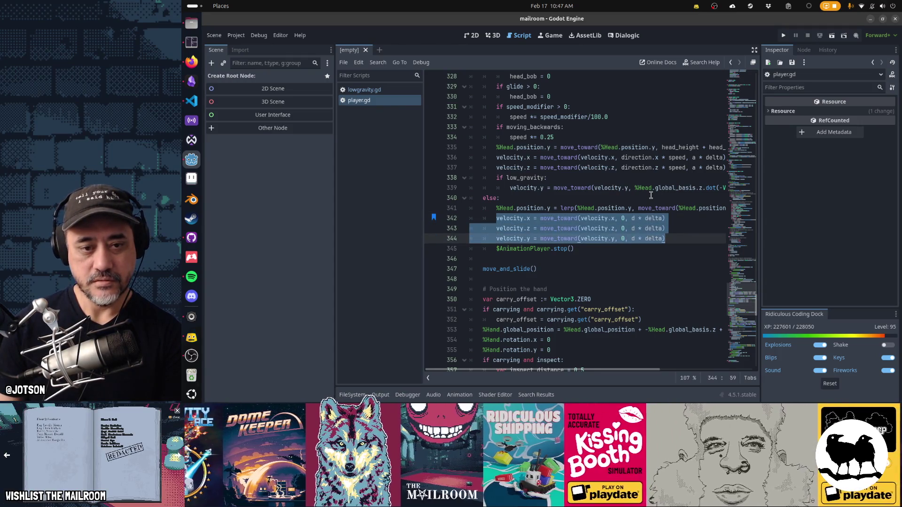
pyautogui.click(565, 218)
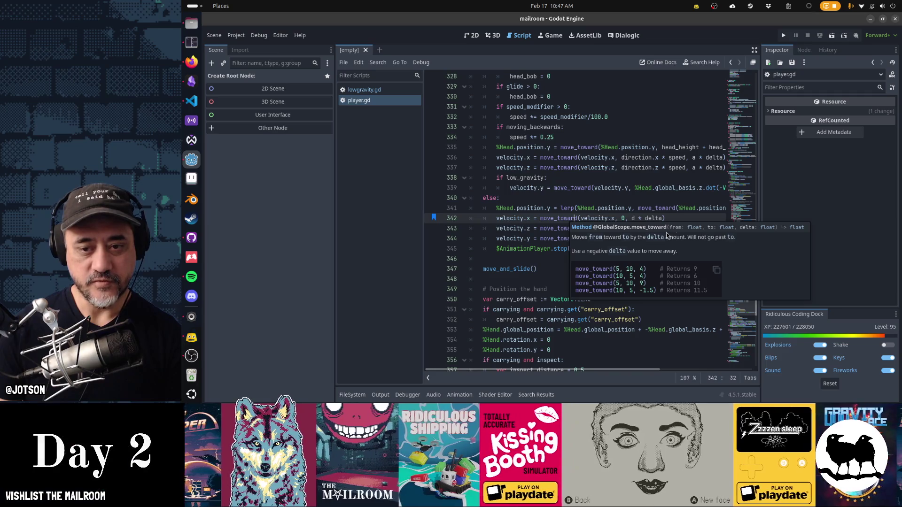
pyautogui.click(529, 218)
pyautogui.press('F5')
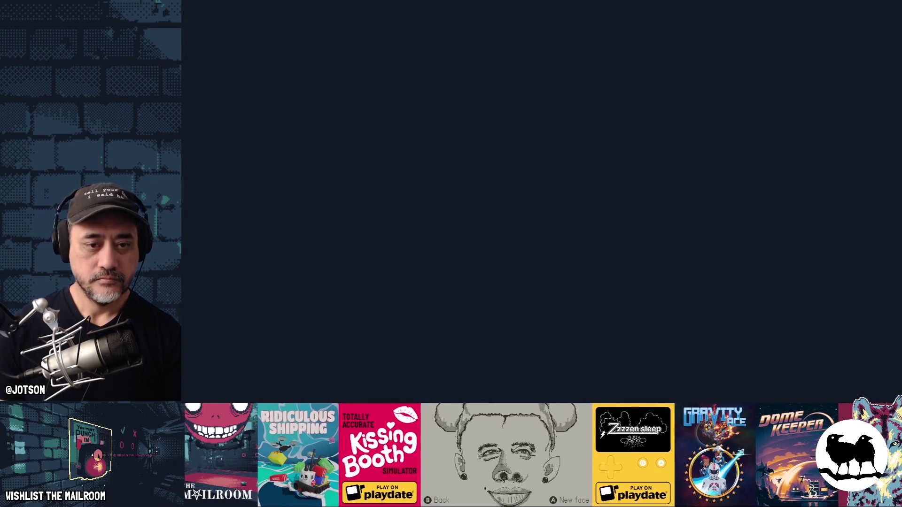
# Enable the lowgravity event through the in-game debug console.
pyautogui.press('`')
pyautogui.write('event lo')
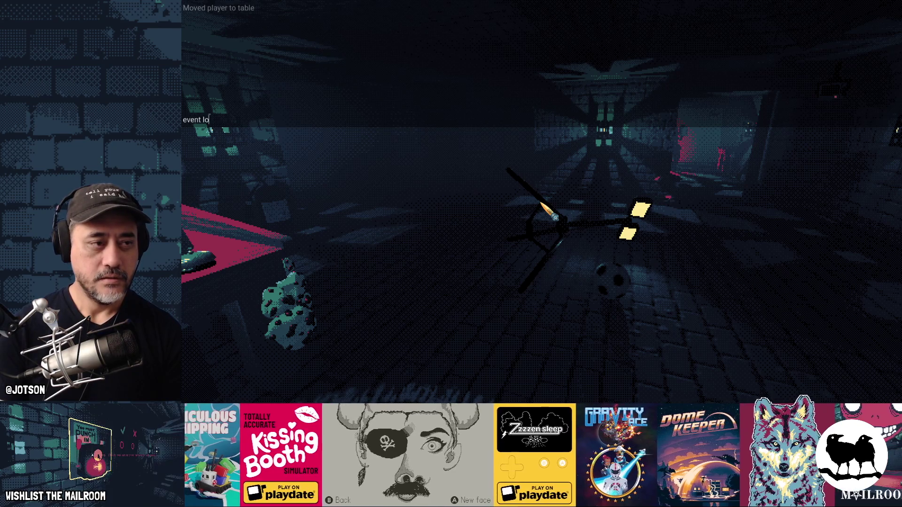
pyautogui.write('wgravity')
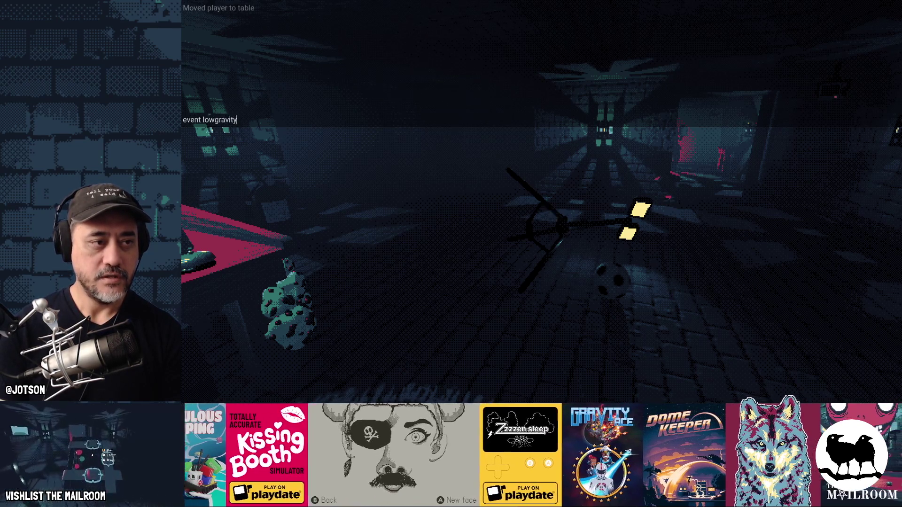
pyautogui.press('Return')
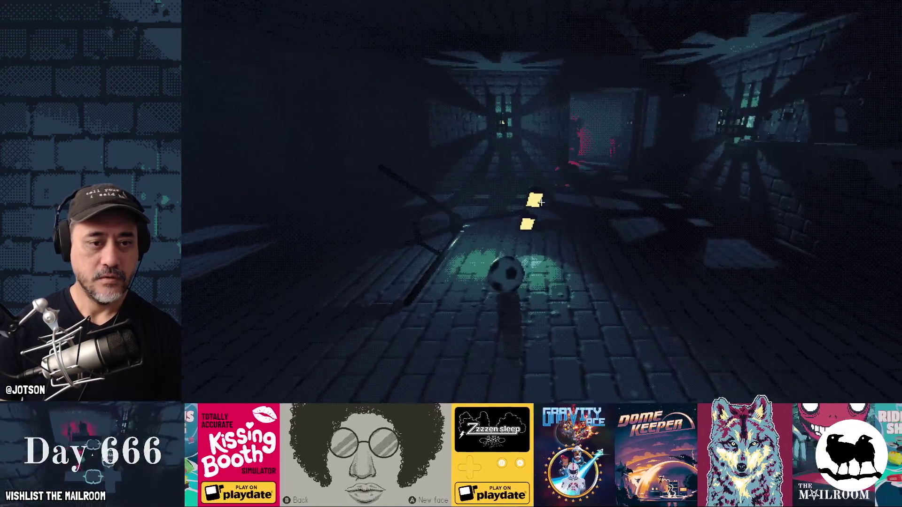
# Walk down the hallway, throw the blue box, drop the lamp stand, and return to Godot.
pyautogui.press('space')
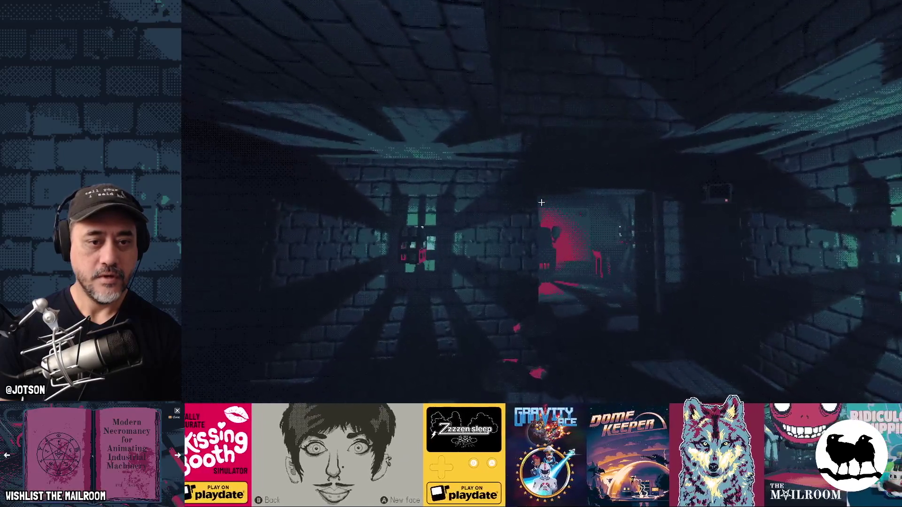
pyautogui.press('w')
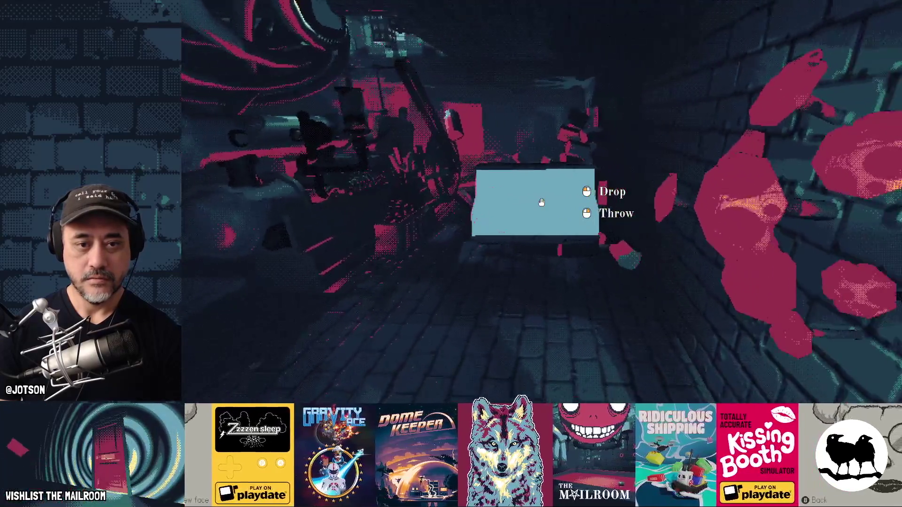
pyautogui.rightClick(541, 202)
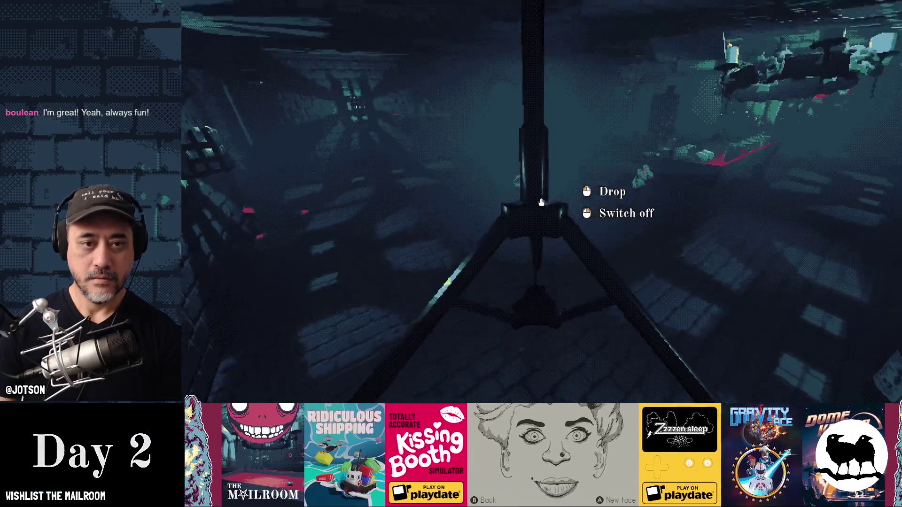
pyautogui.click(541, 202)
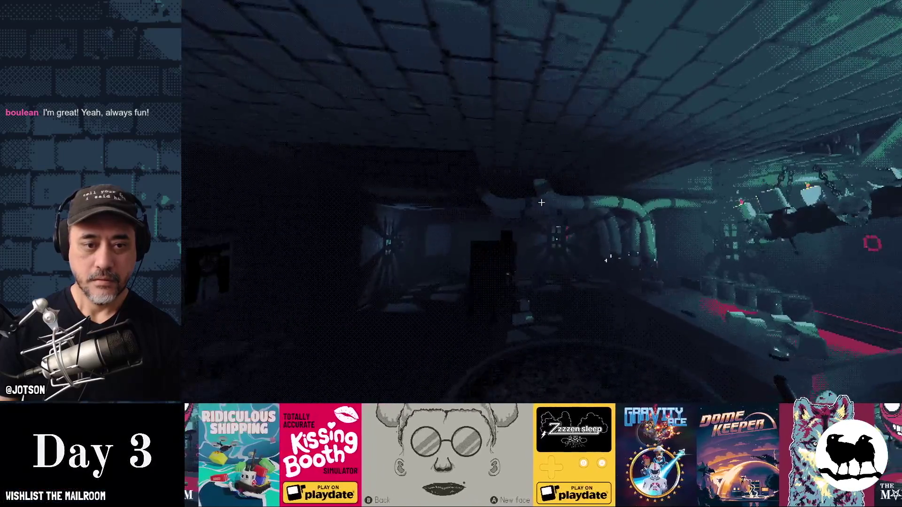
pyautogui.hotkey('alt', 'Tab')
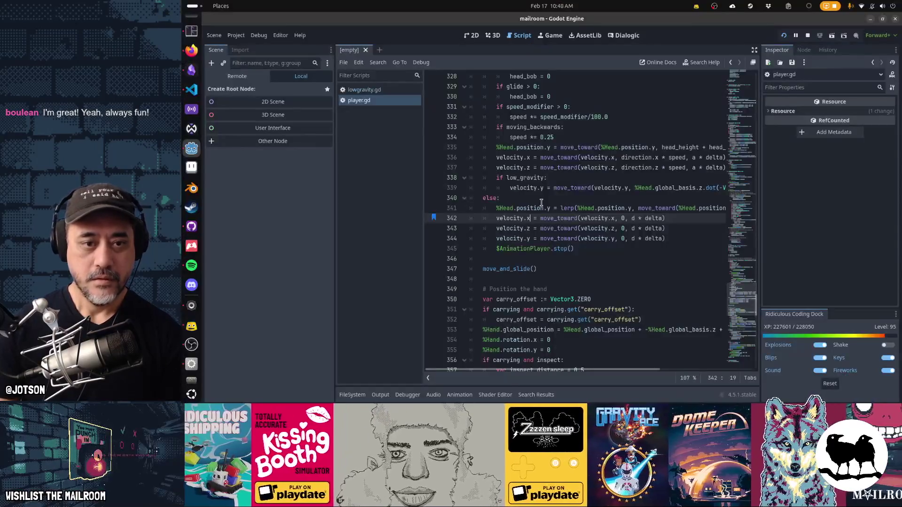
# Change LOWGRAVITY_DECEL from 0.5 to 0.01 and resume the paused game.
pyautogui.hotkey('ctrl', 'Home')
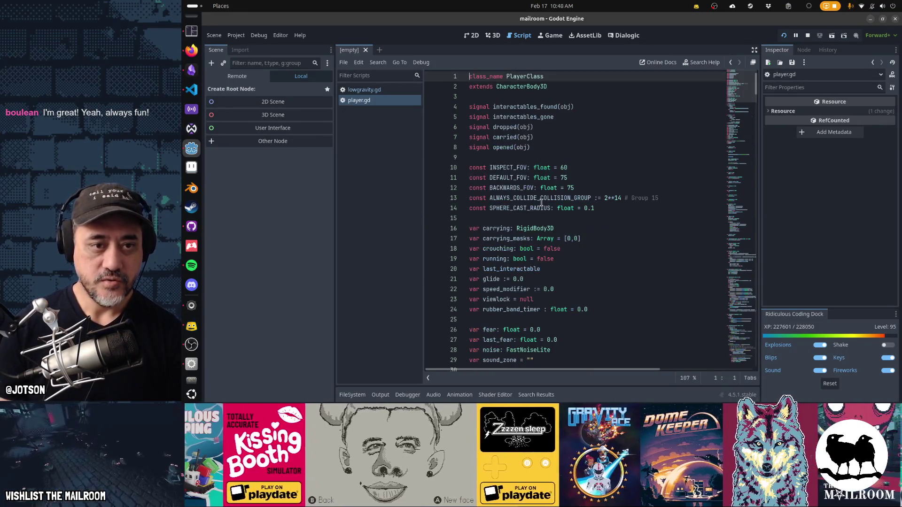
pyautogui.press('Down')
pyautogui.press('Down')
pyautogui.press('Down')
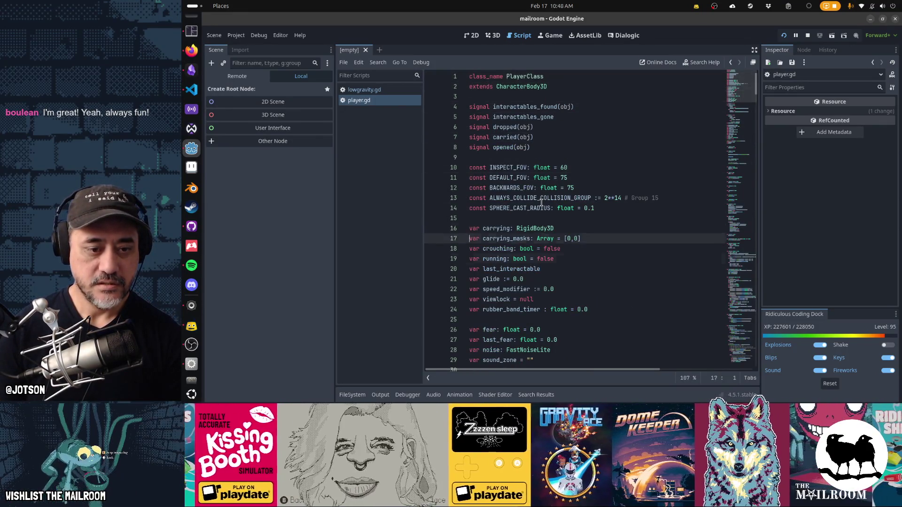
pyautogui.press('Down')
pyautogui.press('Down')
pyautogui.press('Down')
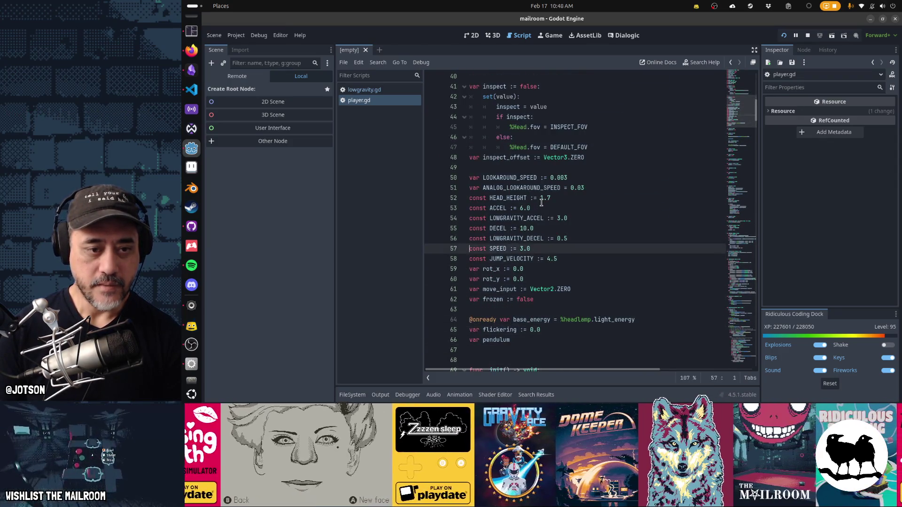
pyautogui.press('Up')
pyautogui.press('End')
pyautogui.press('BackSpace')
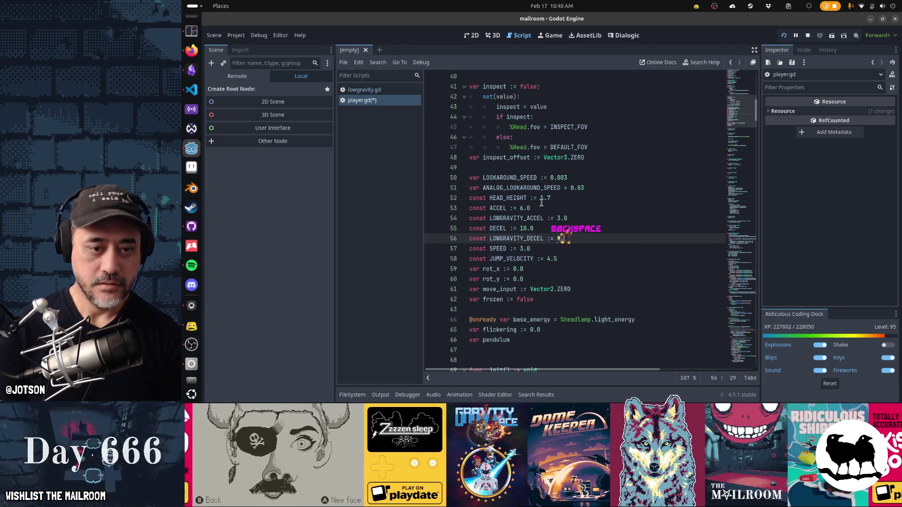
pyautogui.write('01')
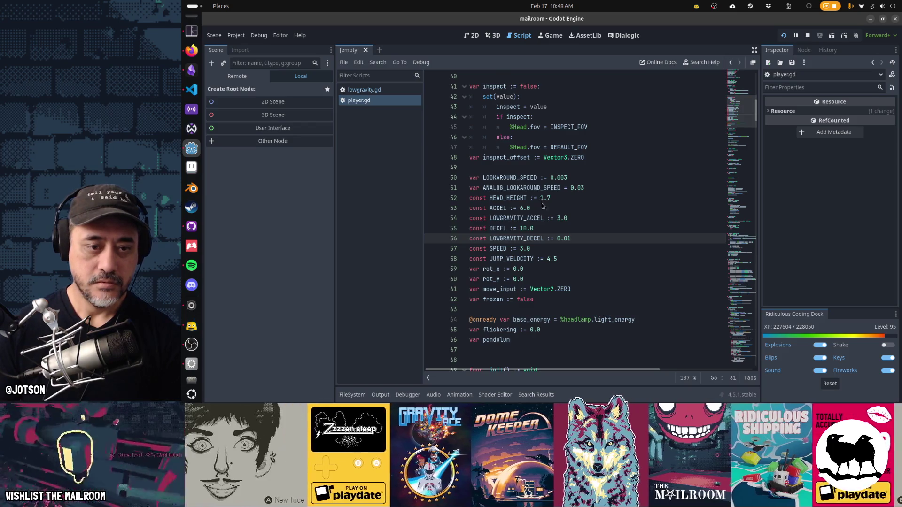
pyautogui.hotkey('alt', 'Tab')
pyautogui.click(543, 155)
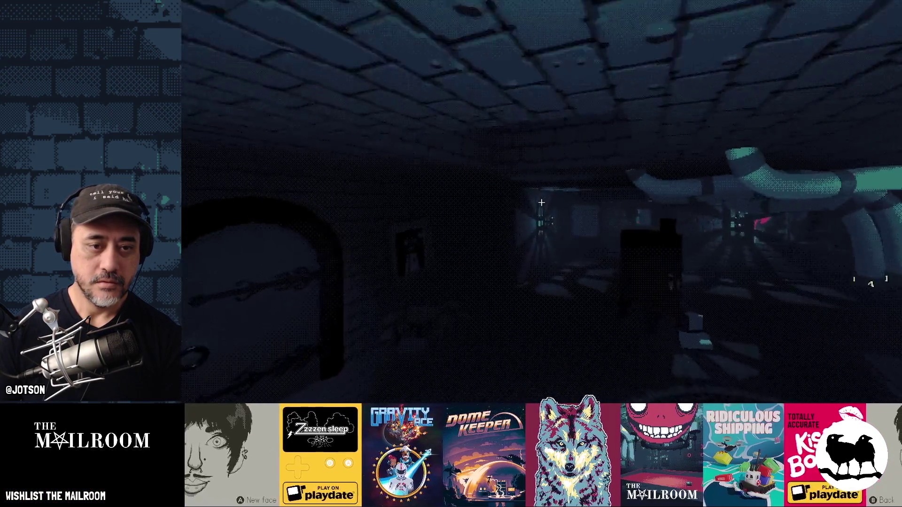
# Walk past the brick wall into the large room and dismiss the click-and-hold tutorial.
pyautogui.press('w')
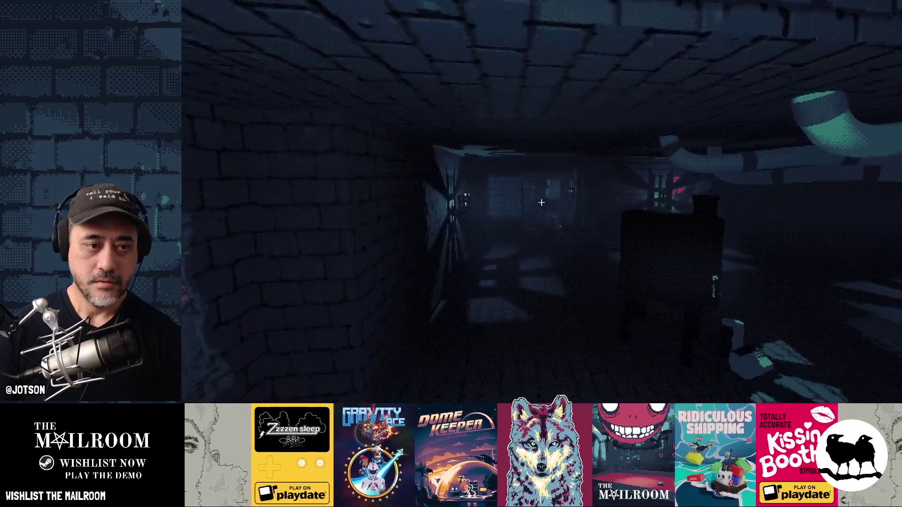
pyautogui.press('w')
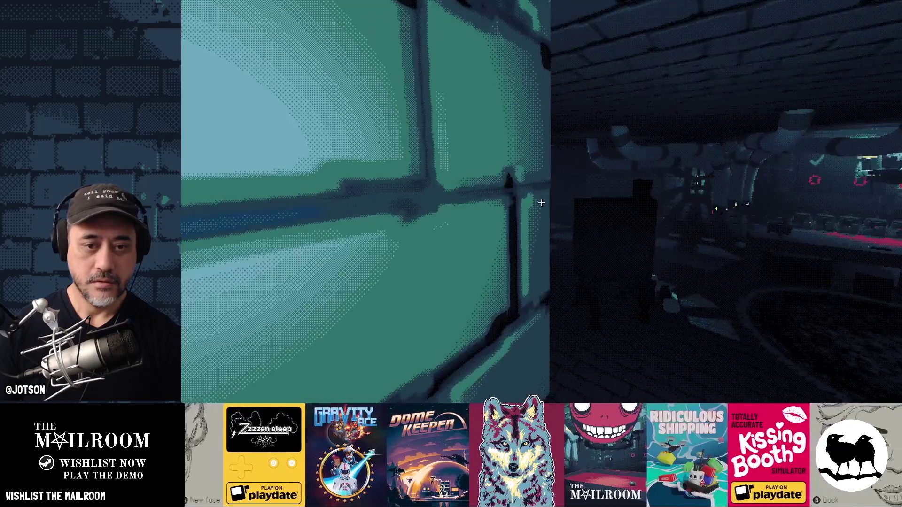
pyautogui.press('w')
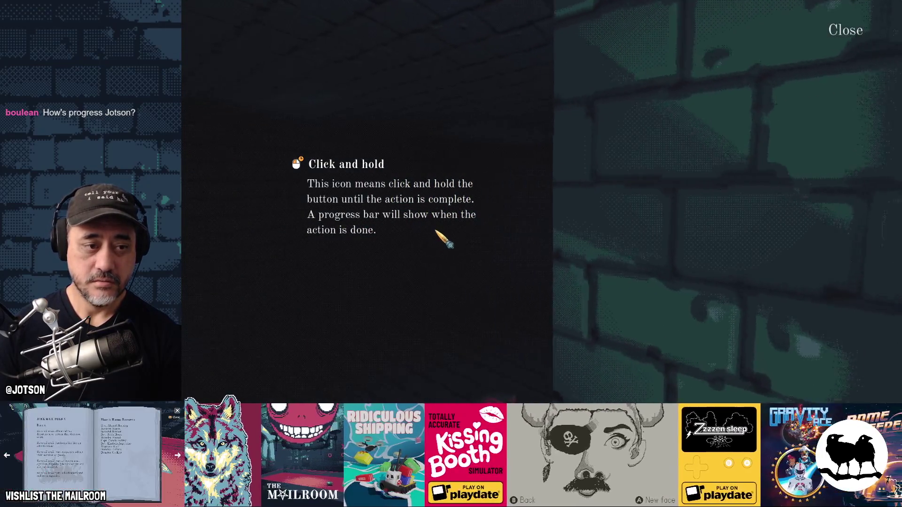
pyautogui.click(439, 236)
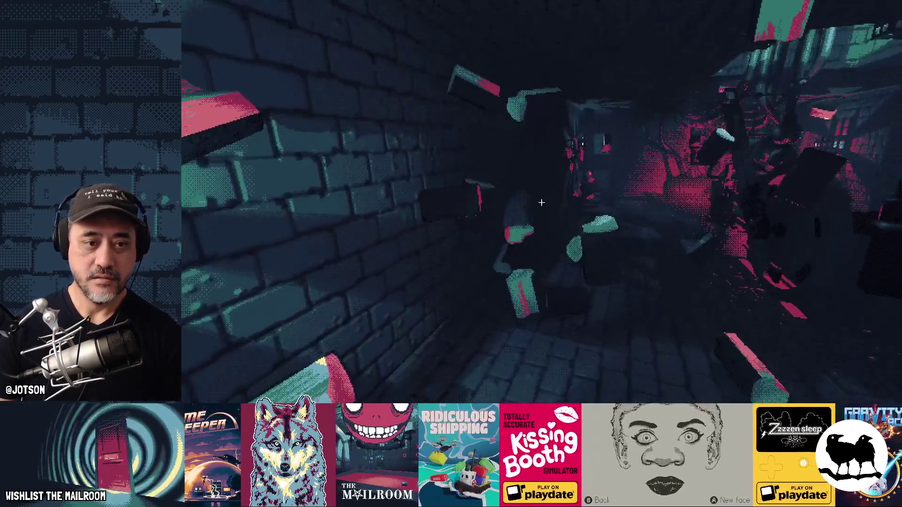
# Pick up the blue box and carry it through the beamed room toward the rug.
pyautogui.click(541, 203)
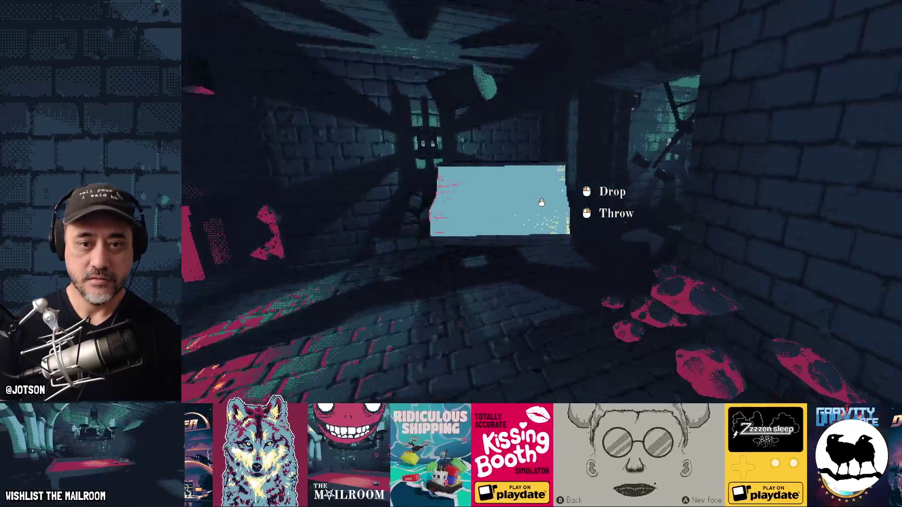
pyautogui.press('w')
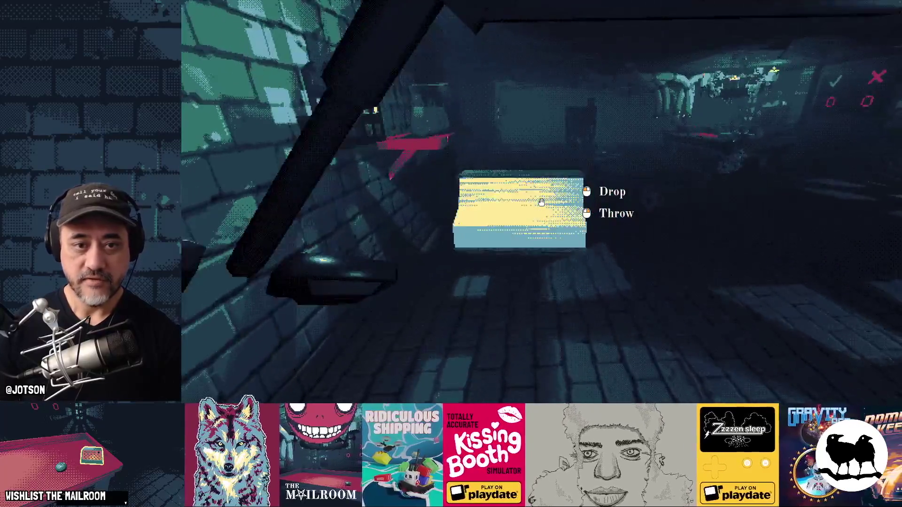
pyautogui.press('w')
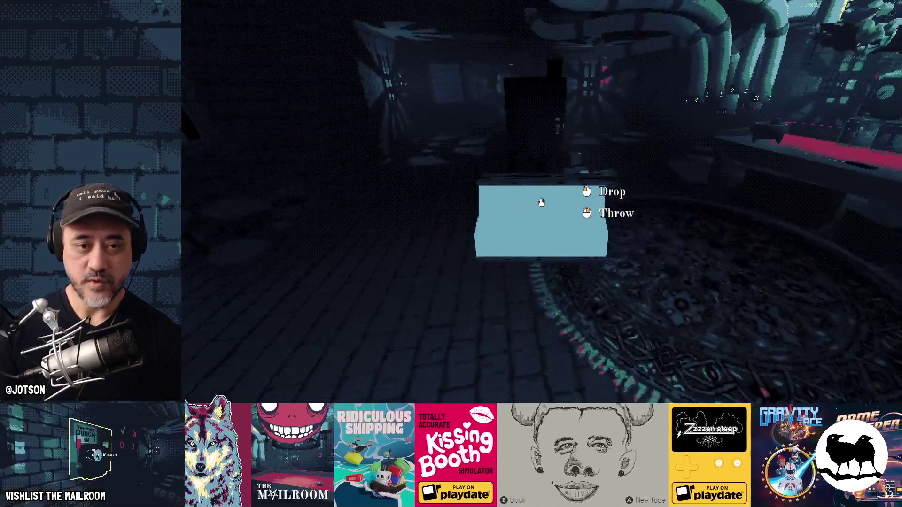